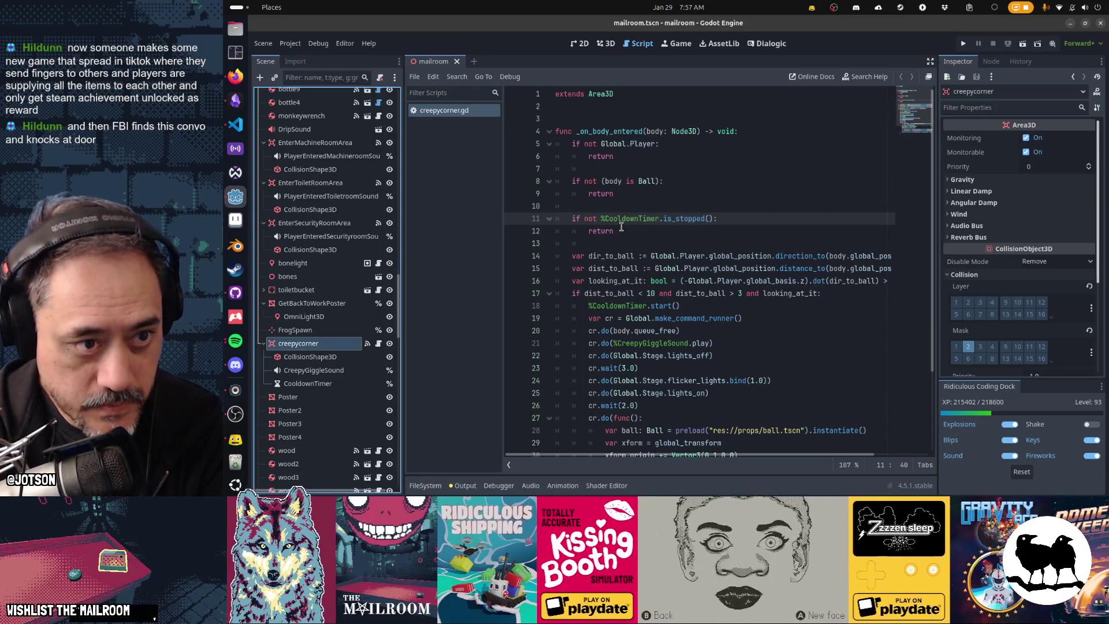
Open ball.tscn and move CreepyGiggleSound and CooldownTimer from creepycorner under the Ball root.
key("alt+shift+o")
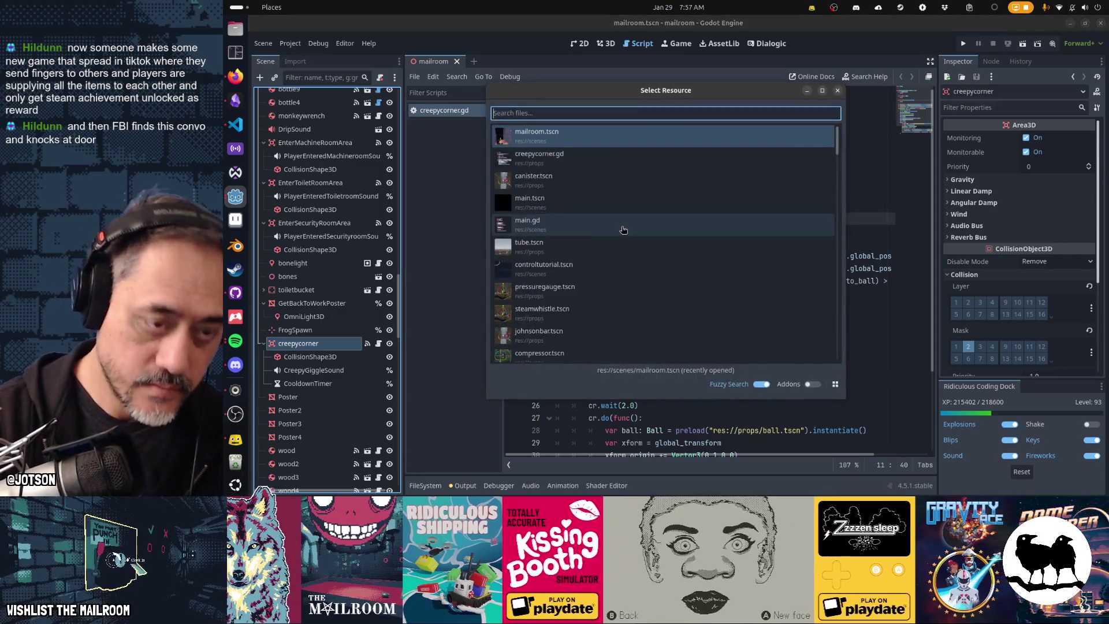
type("ballts")
key("Return")
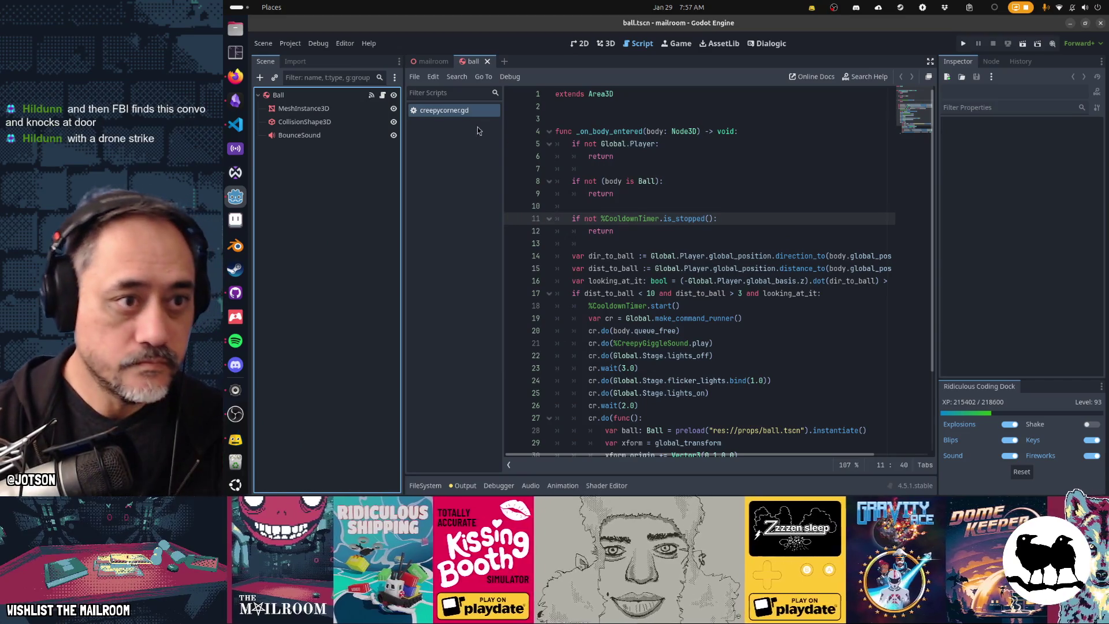
left_click(432, 61)
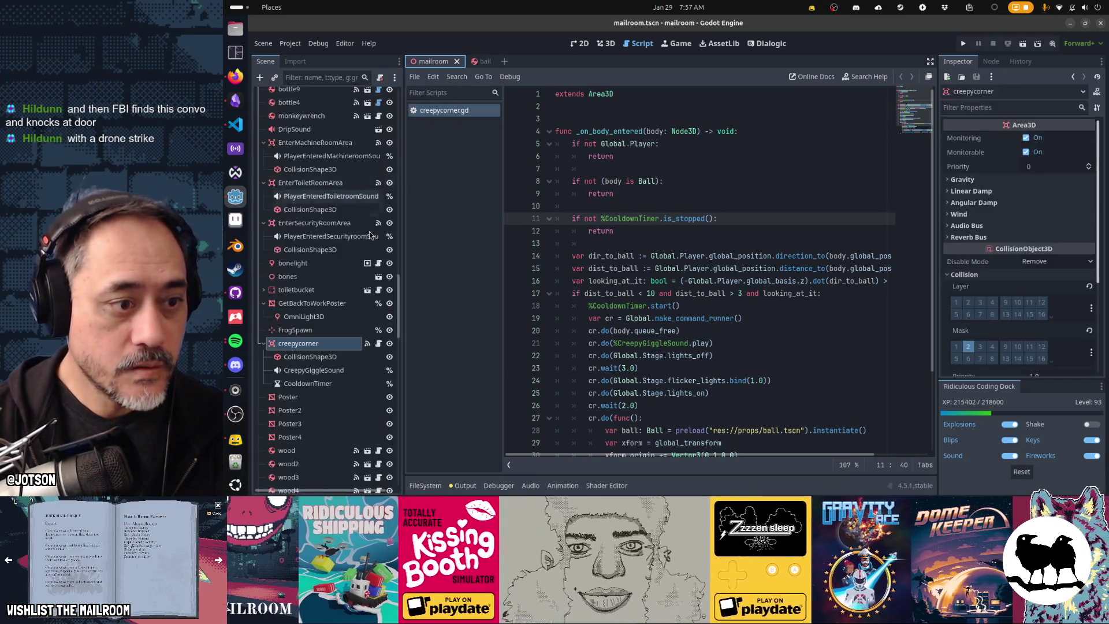
left_click(335, 371)
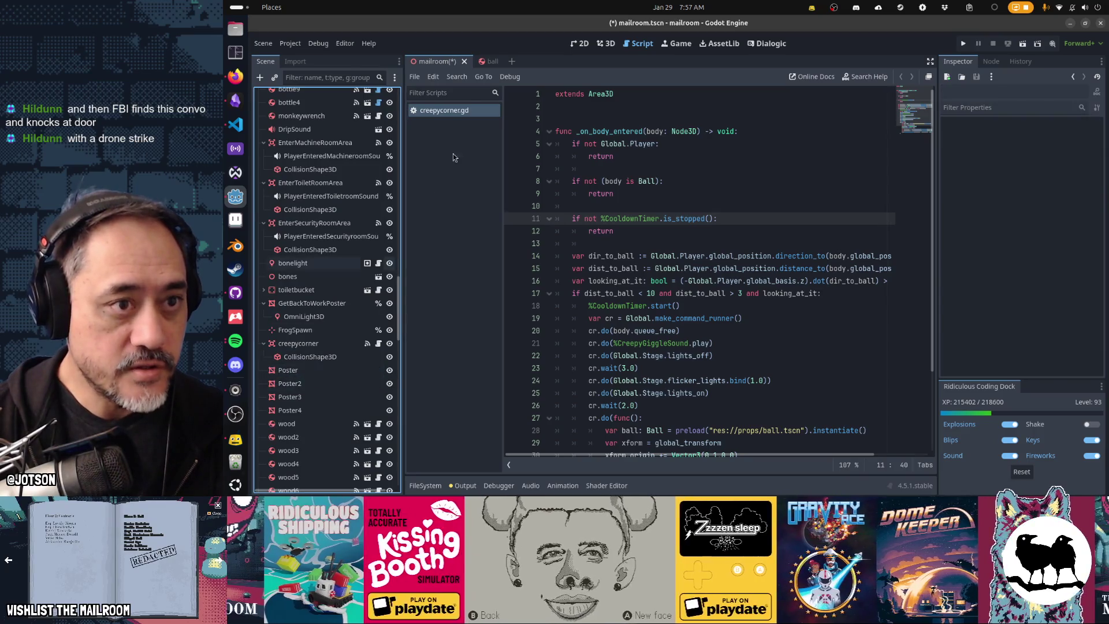
left_click(482, 62)
left_click(350, 97)
key("ctrl+v")
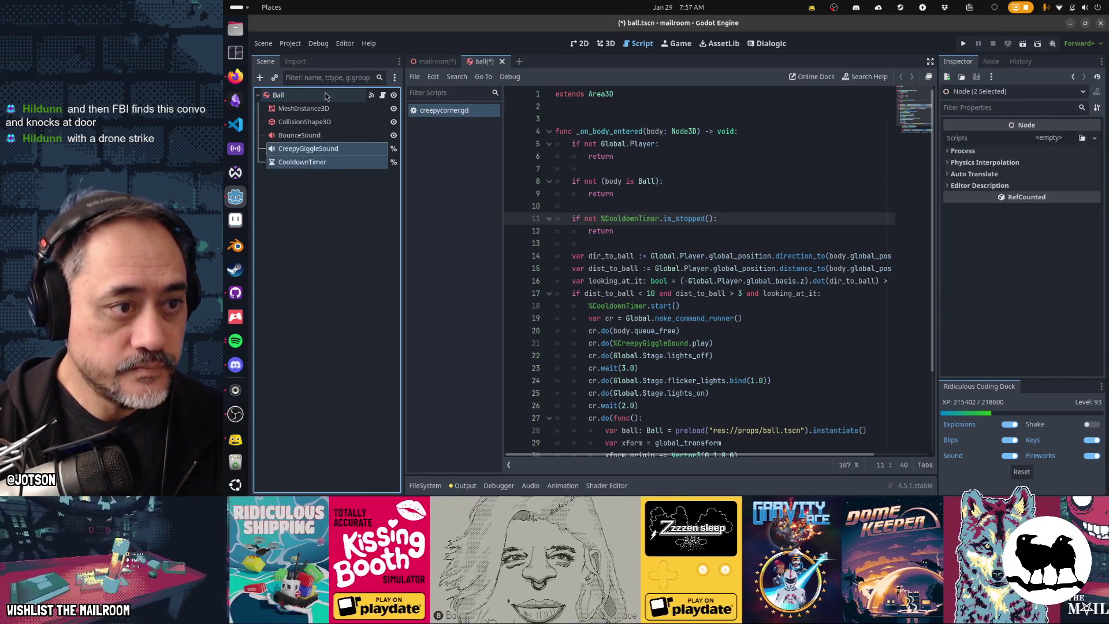
Rename the pasted timer to CreepyCooldownTimer.
double_click(322, 162)
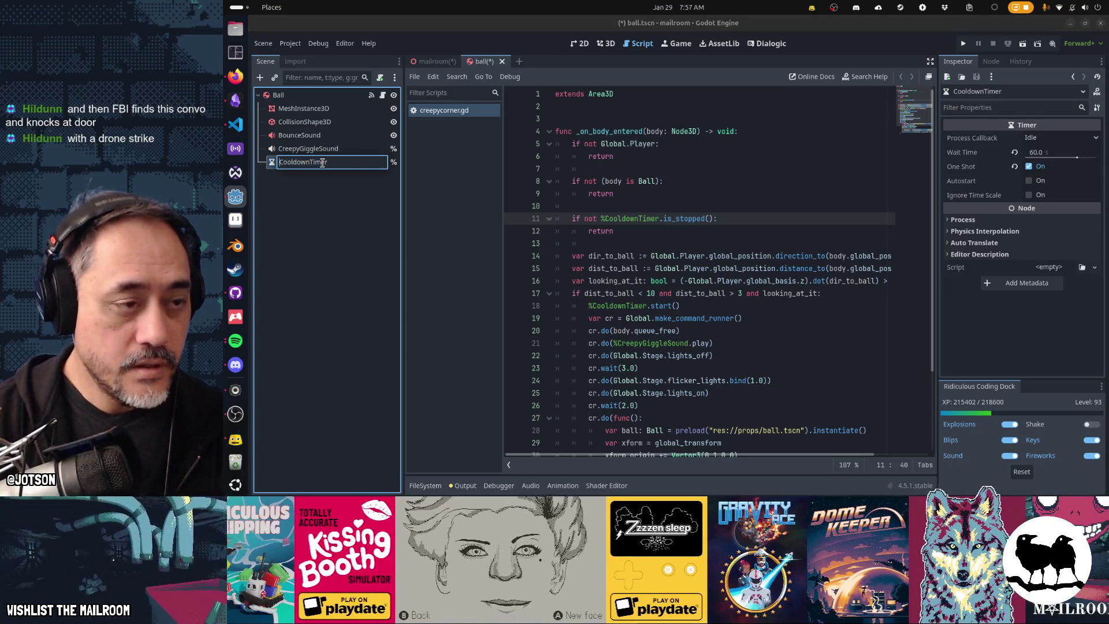
key("Home")
type("Creepy")
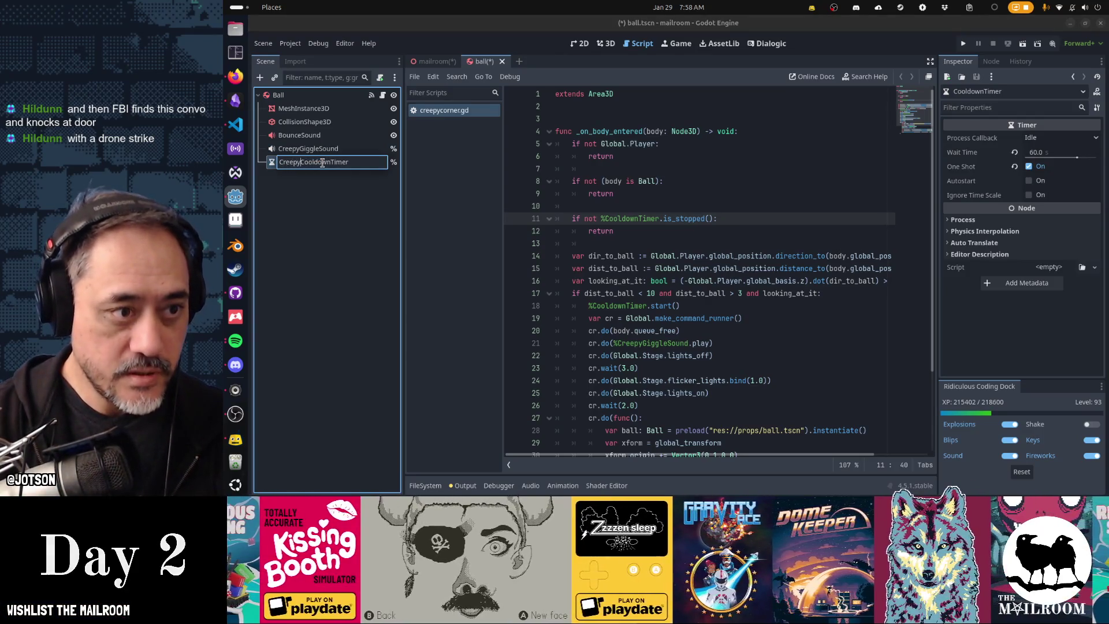
key("Return")
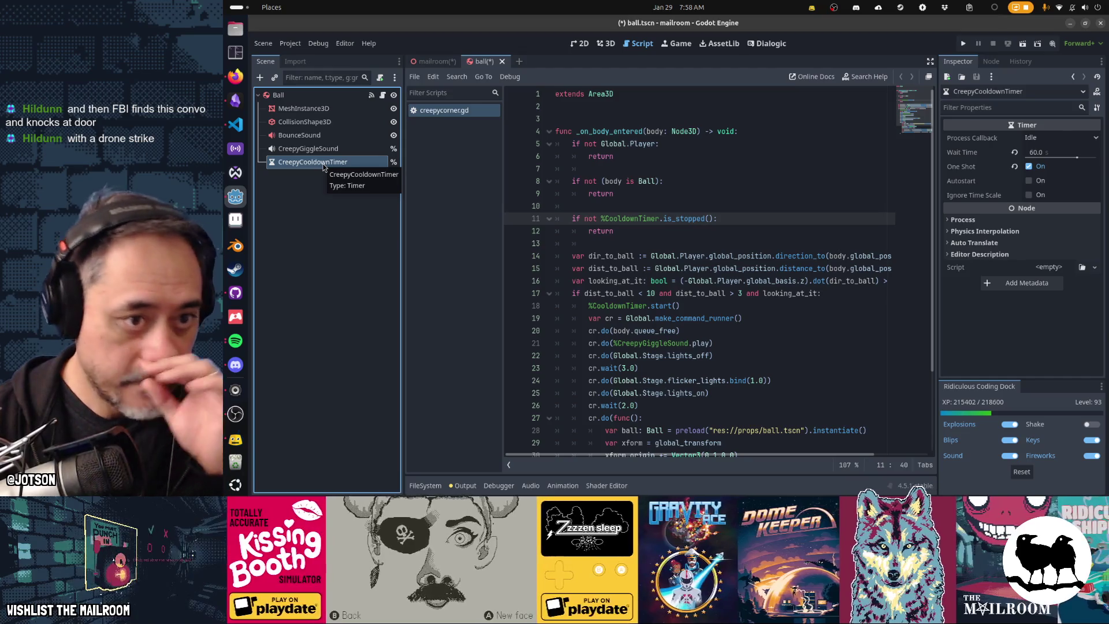
left_click(671, 131)
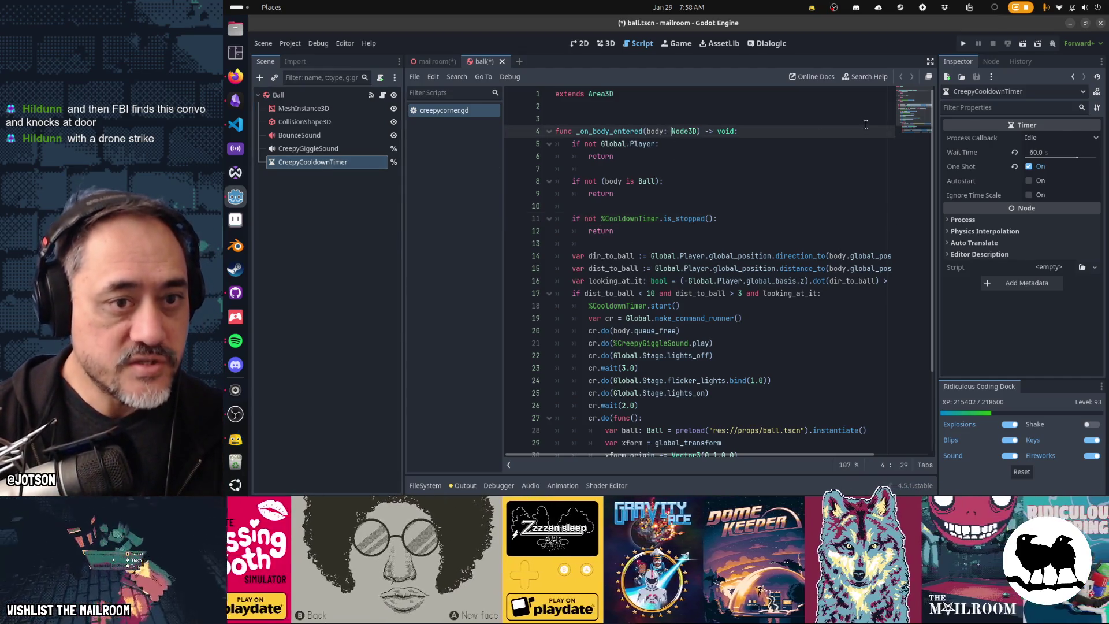
Select creepycorner.gd's trigger function body from line 5 through the end of the file.
key("Down")
key("Home")
key("Home")
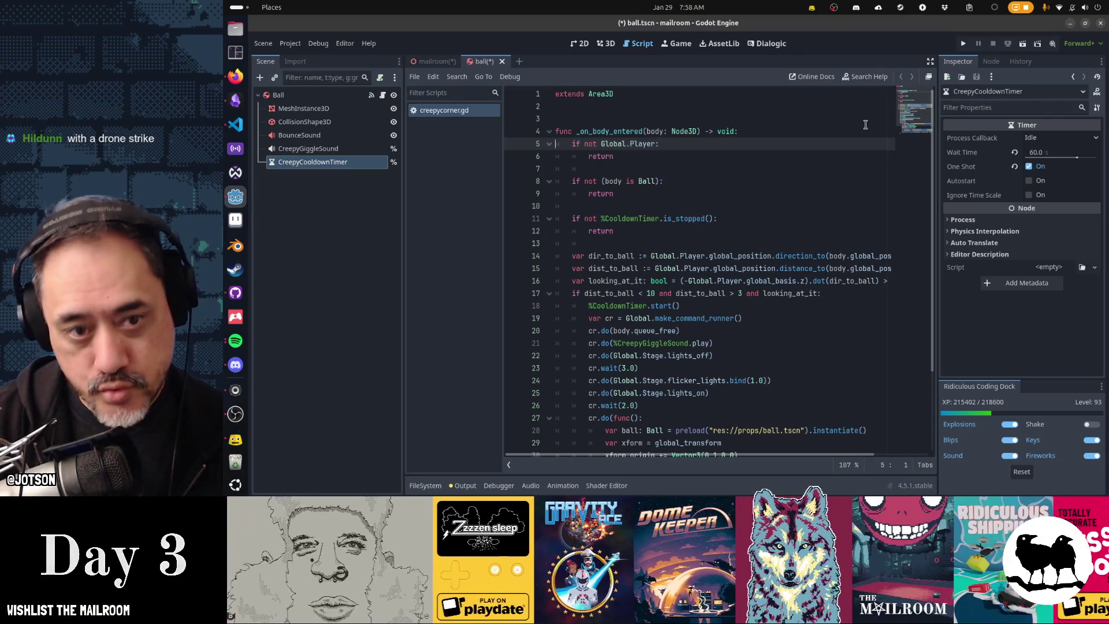
key("ctrl+shift+End")
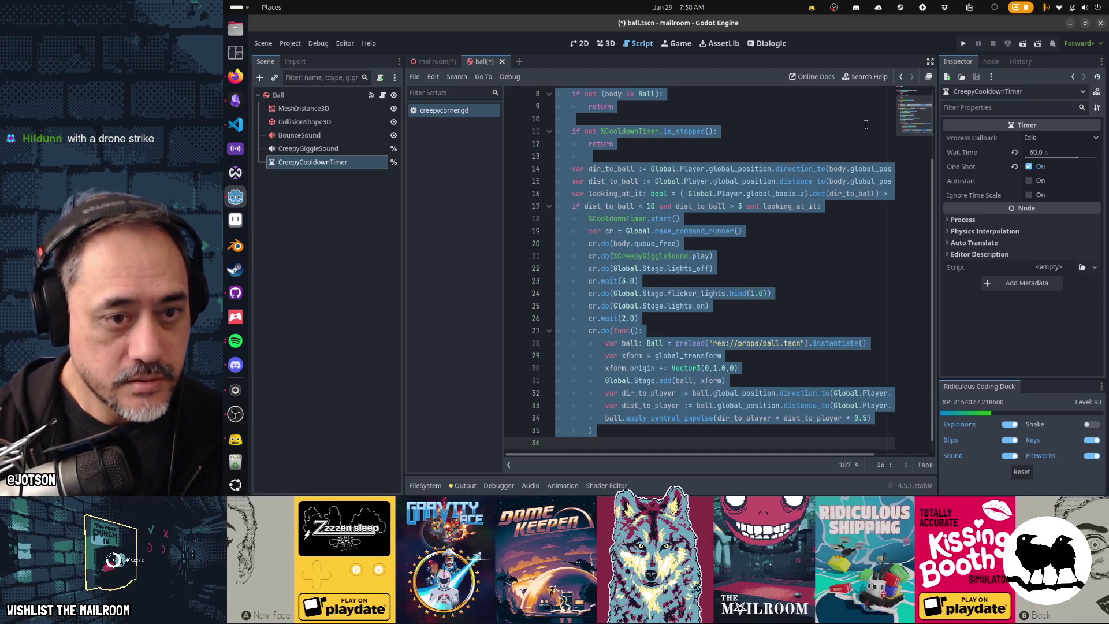
scroll(789, 287, "up", 3)
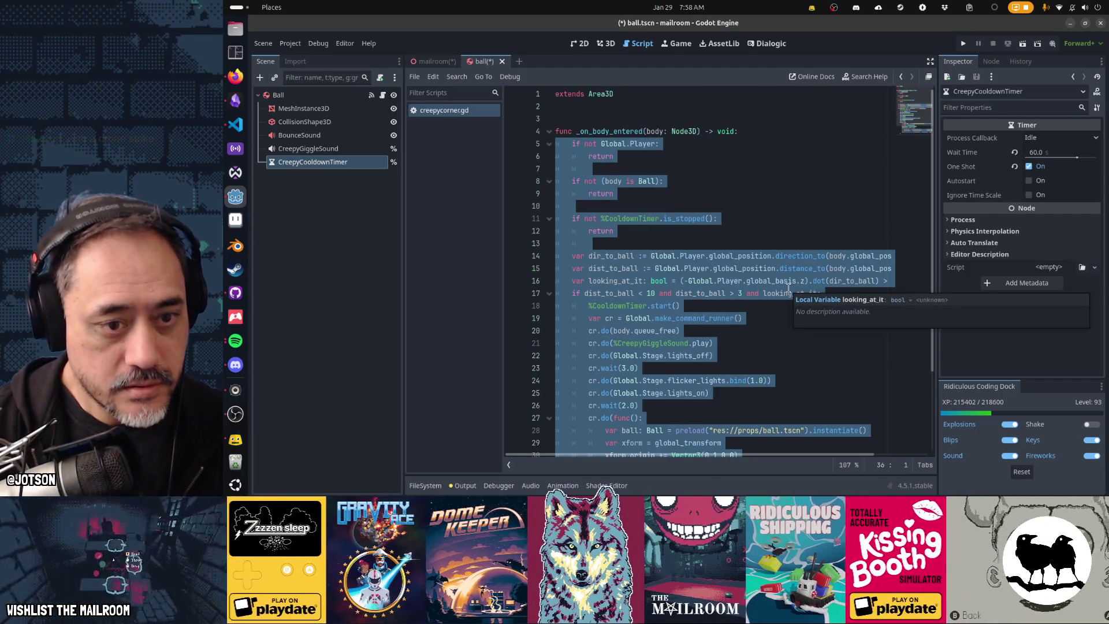
scroll(788, 287, "down", 2)
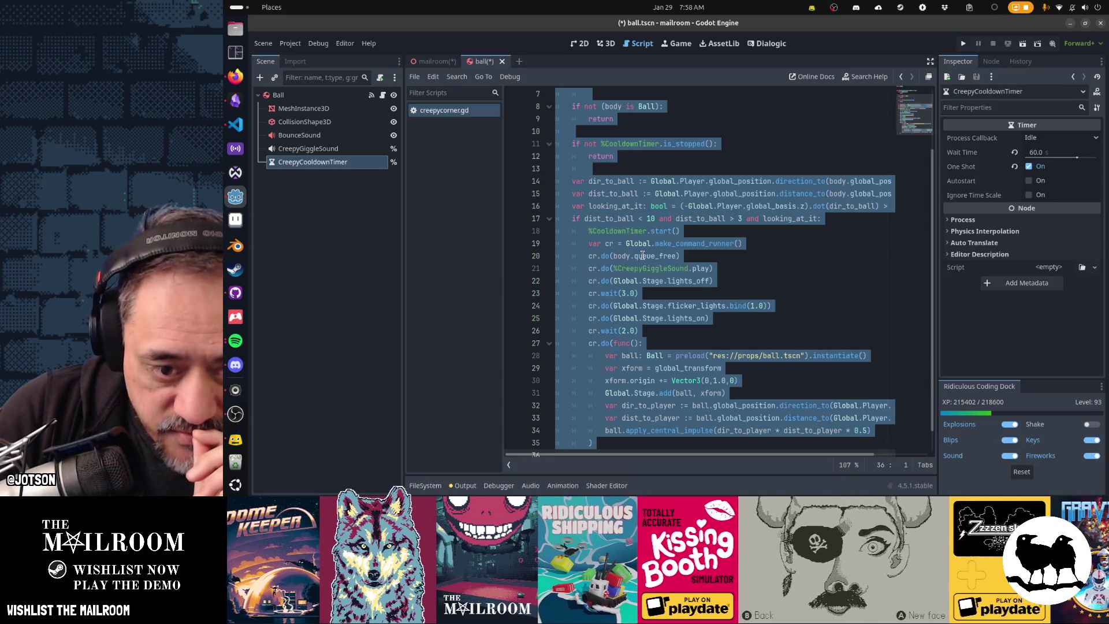
mouse_move(641, 256)
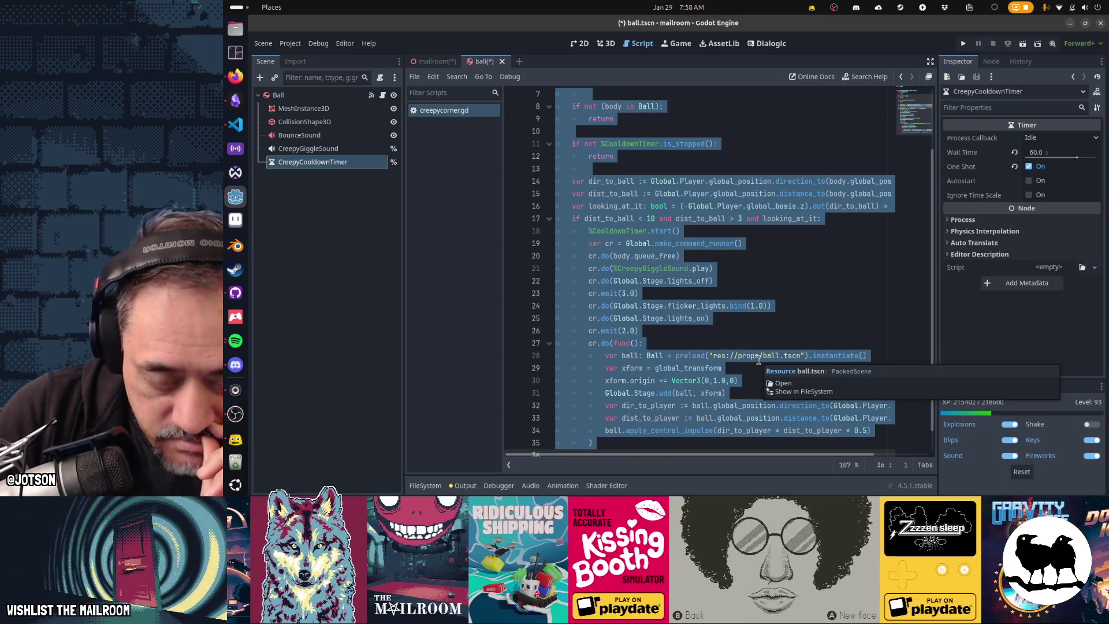
mouse_move(754, 356)
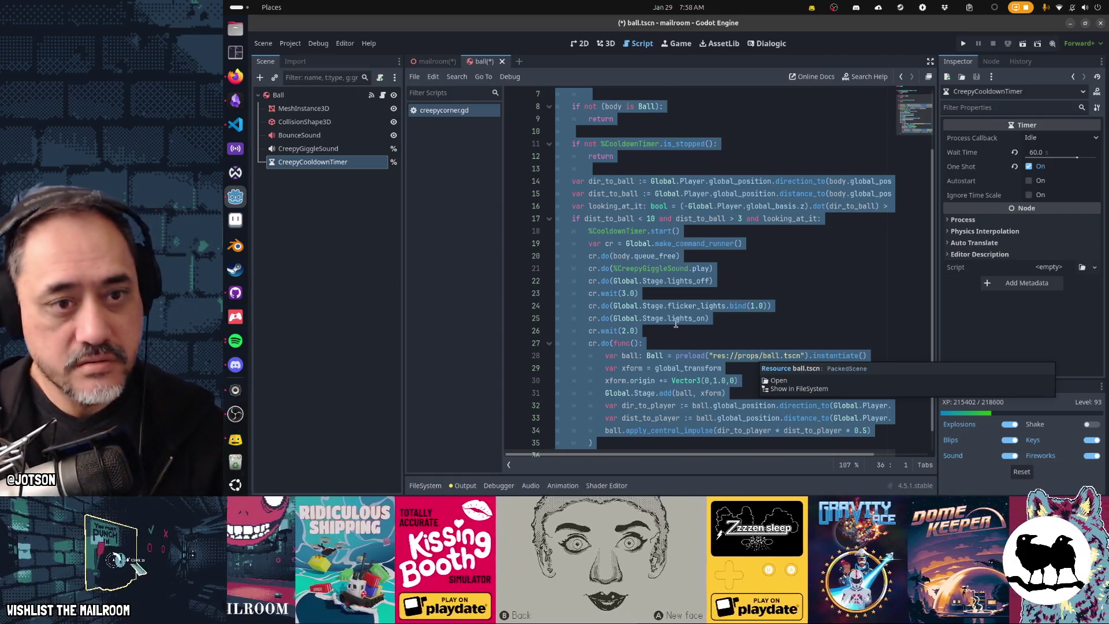
scroll(676, 323, "up", 2)
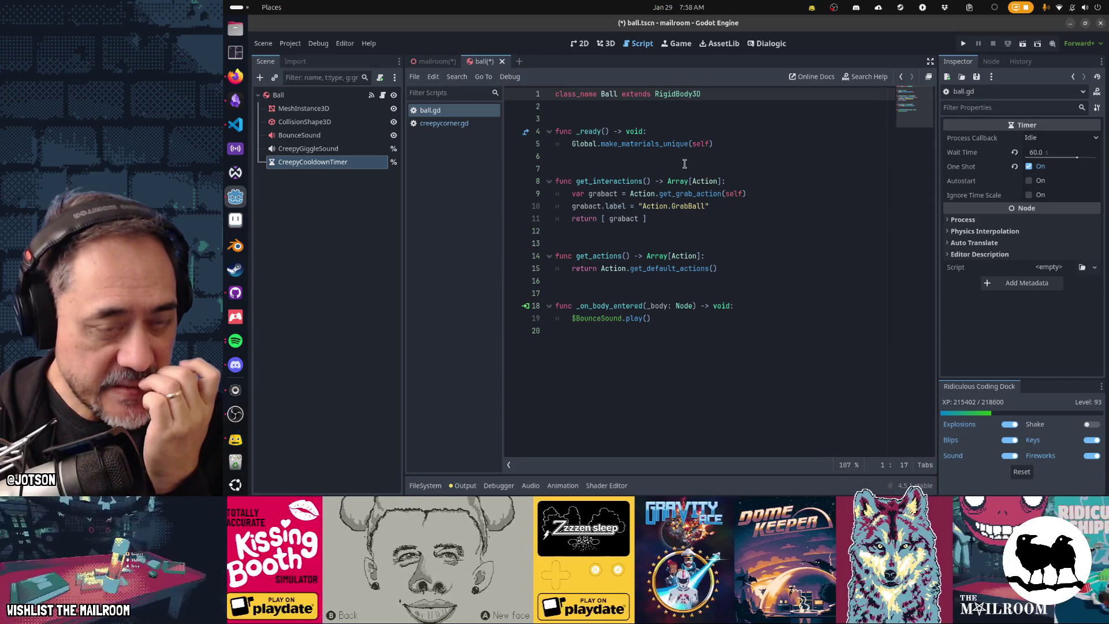
Add a _physics_process(_delta) function with a pass body below _ready.
left_click(674, 155)
key("Return")
key("Return")
type("func ")
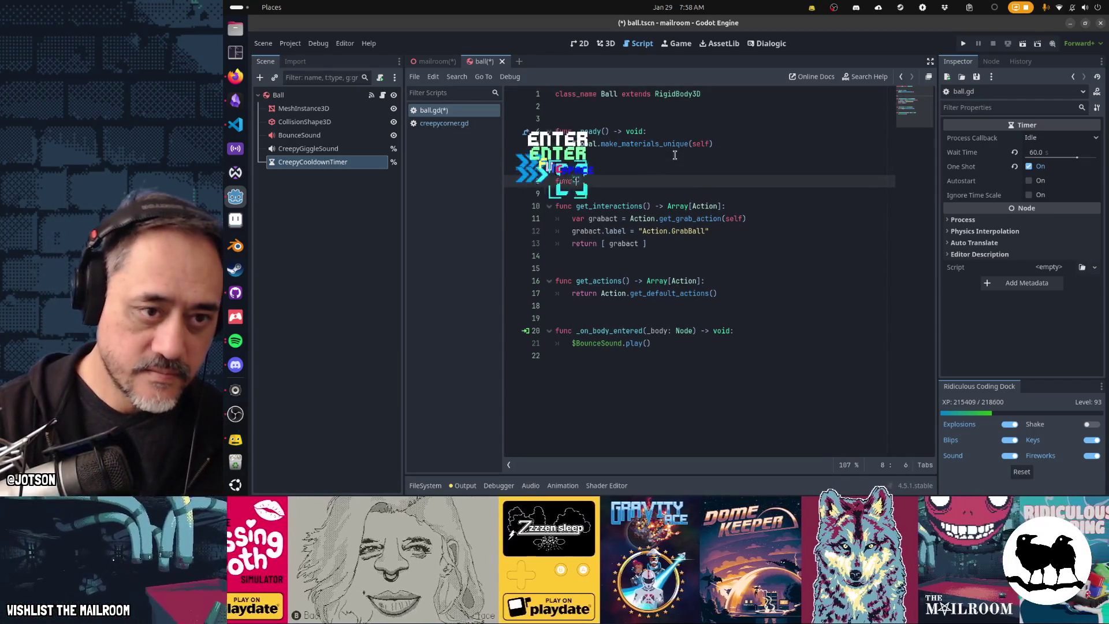
type("_physic")
key("Tab")
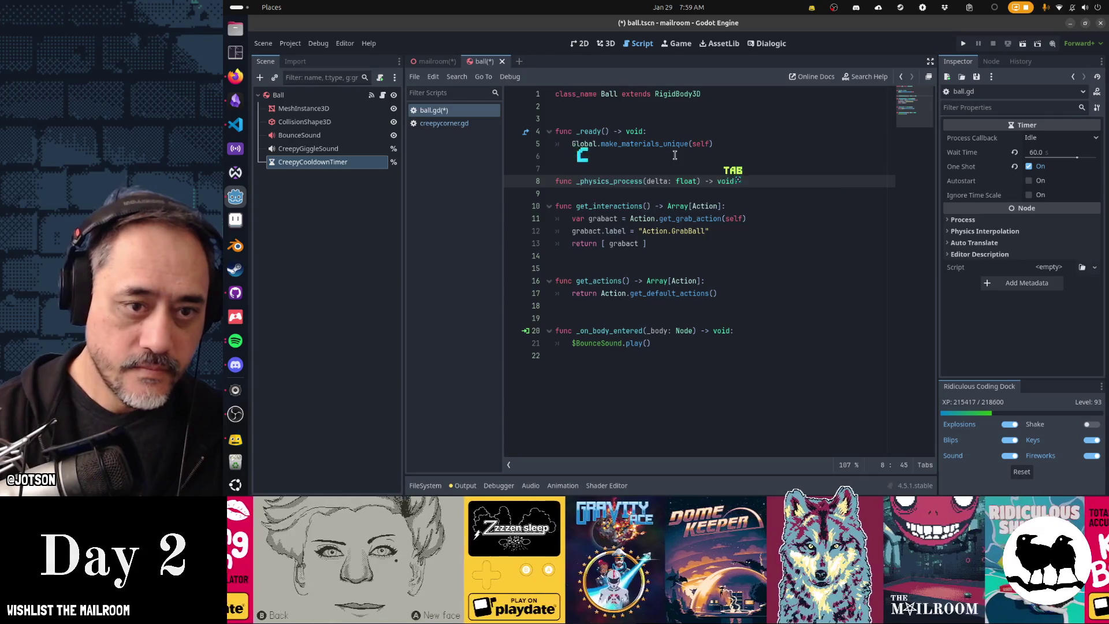
key("Return")
type("pass")
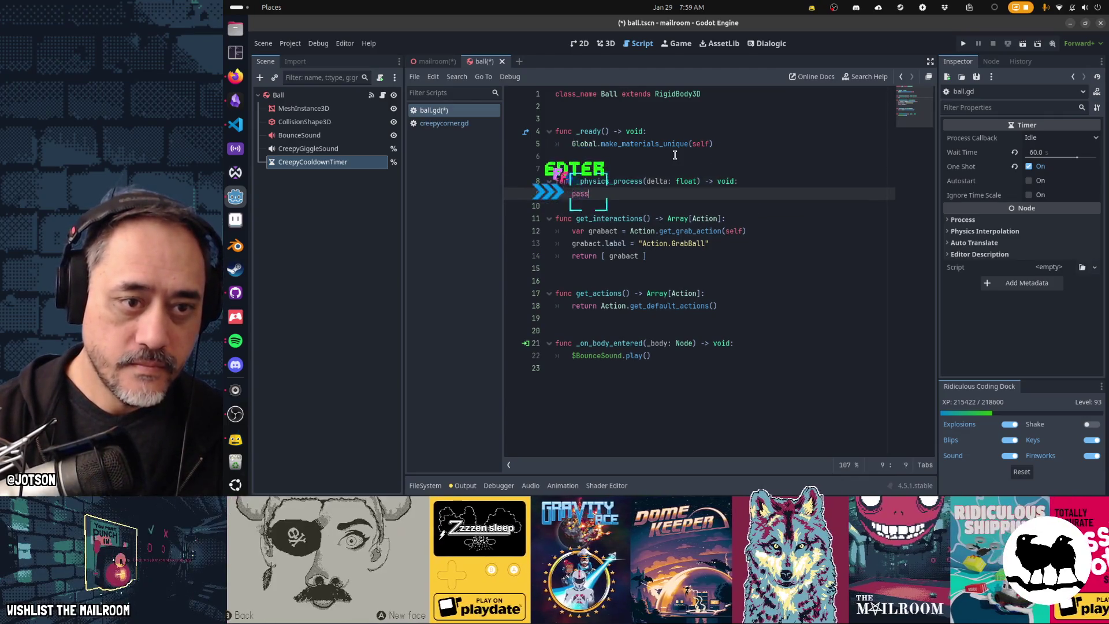
key("Up")
key("ctrl+Right")
key("ctrl+Right")
key("Right")
type("+")
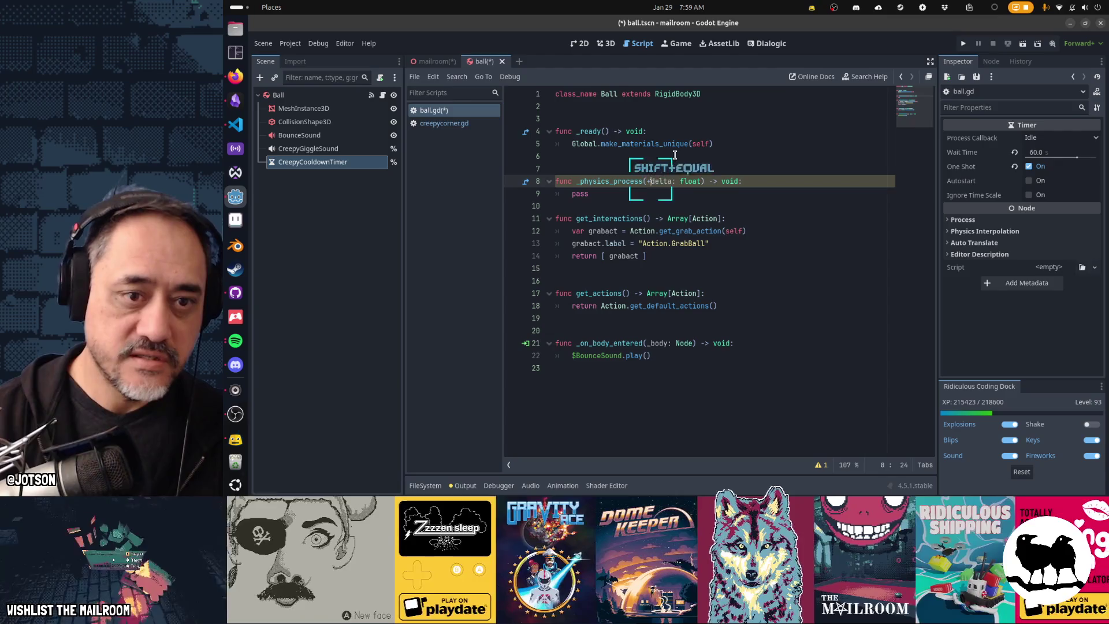
key("BackSpace")
type("_")
Add func creep_out() -> void: and paste the copied creepy-corner code into it.
key("Down")
key("Down")
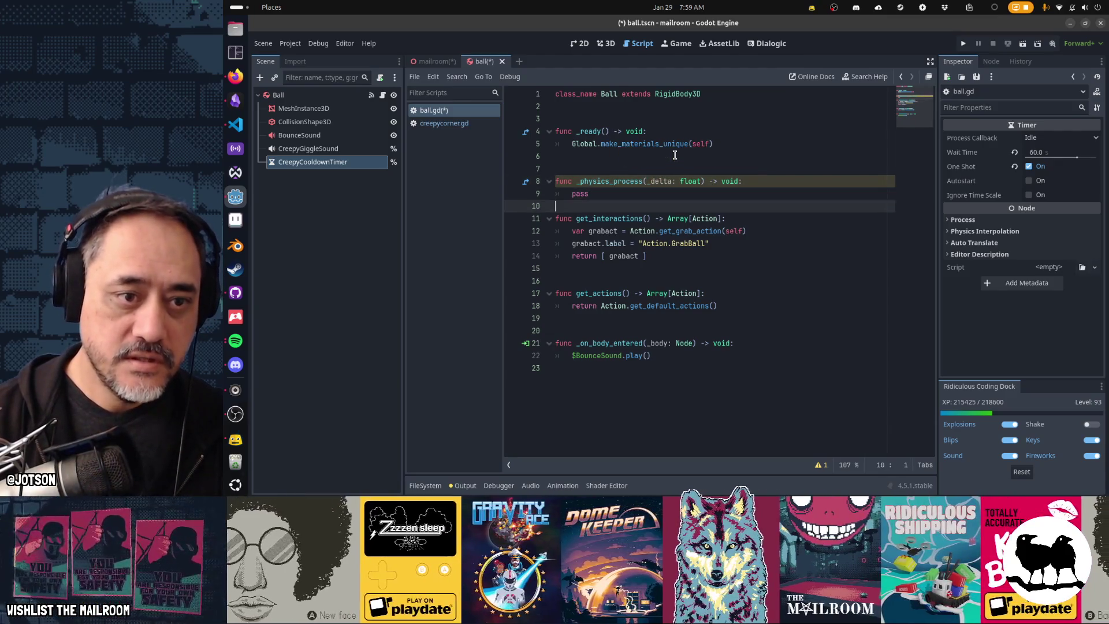
key("Return")
key("Return")
type("func ")
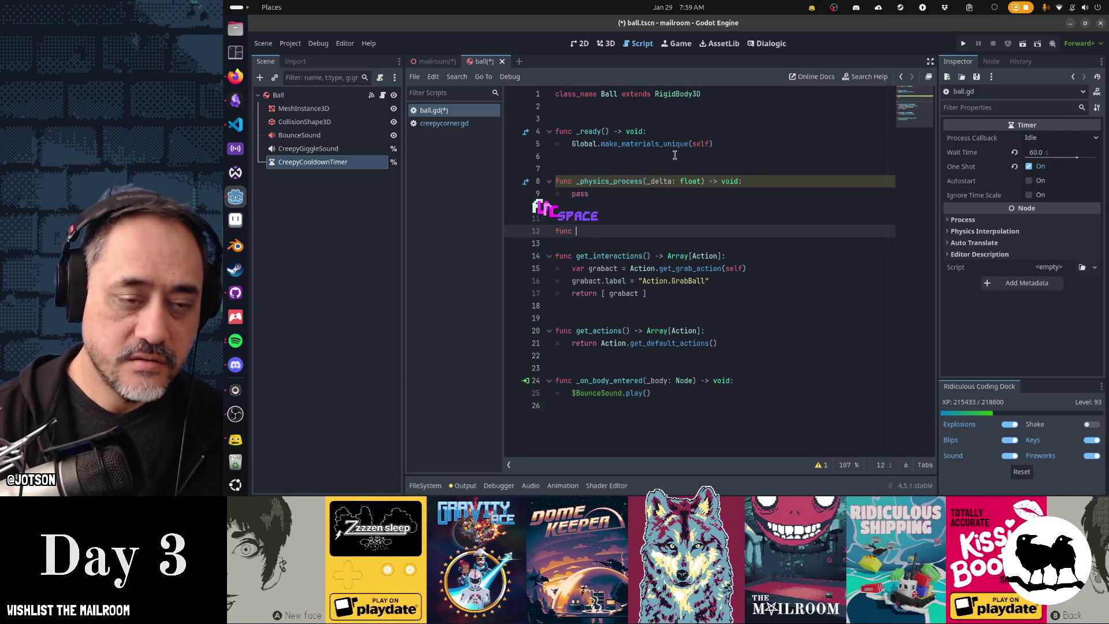
type("creep")
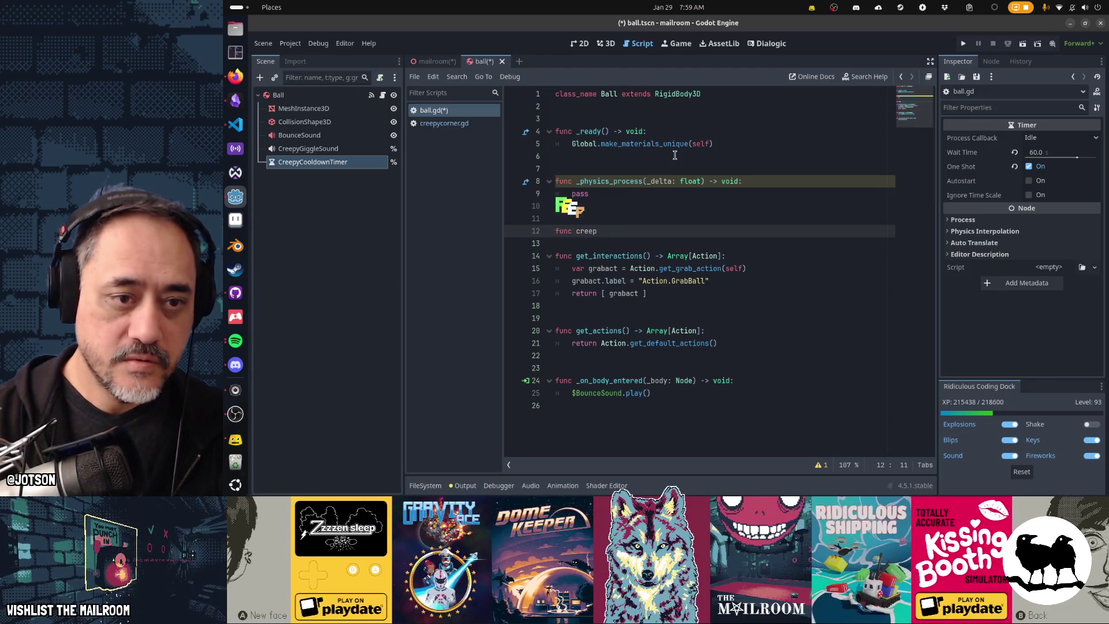
type("_ou")
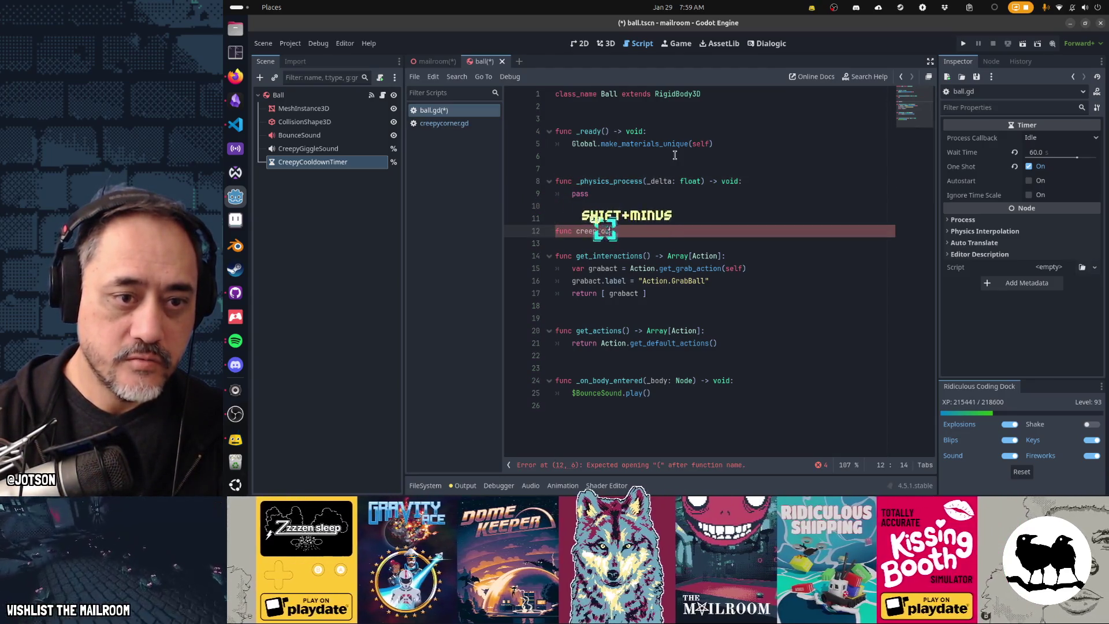
type("t() -> void:")
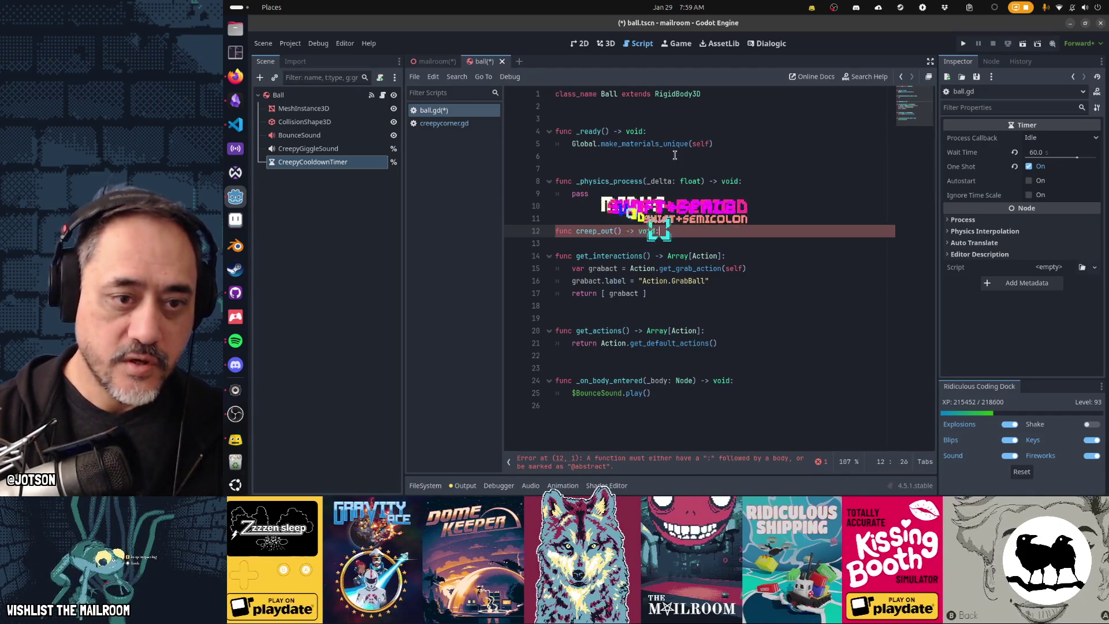
key("Return")
key("BackSpace")
key("ctrl+v")
key("Up")
key("Up")
key("Up")
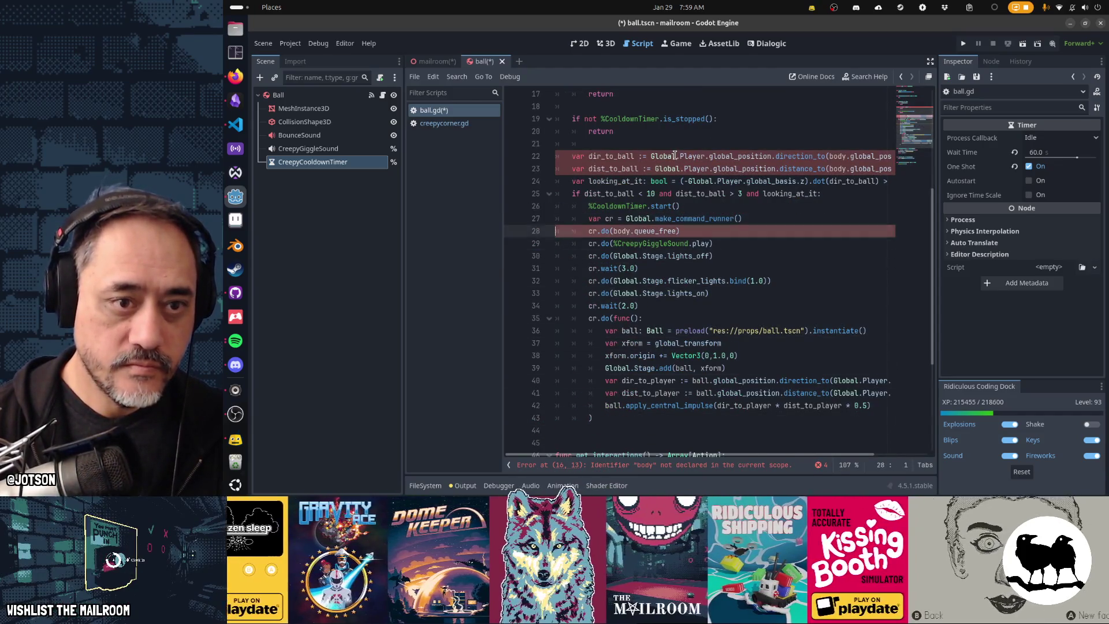
key("Down")
key("Down")
key("Down")
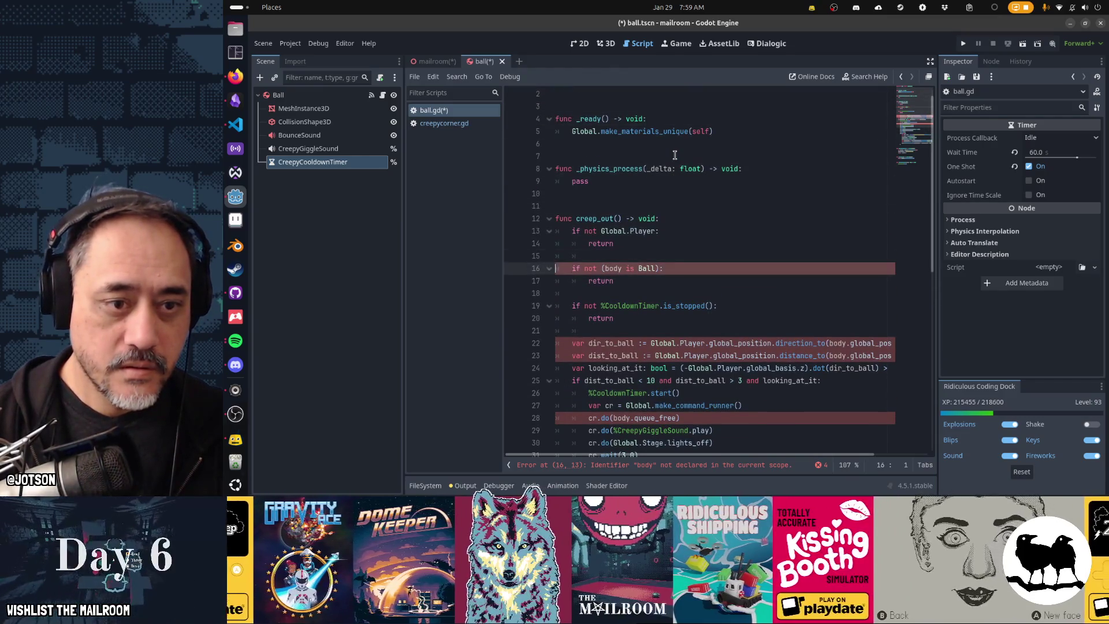
key("shift+Down")
key("shift+Down")
key("shift+Down")
key("Delete")
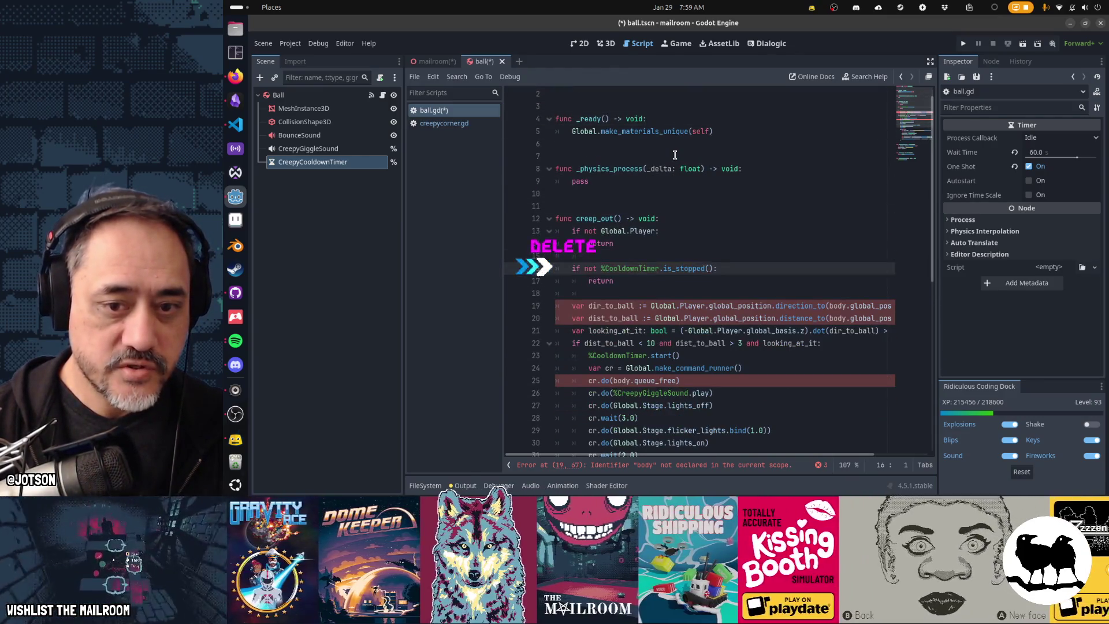
key("Down")
key("Down")
key("Down")
key("ctrl+Right")
key("ctrl+Right")
key("ctrl+Right")
key("Delete")
key("Delete")
key("Delete")
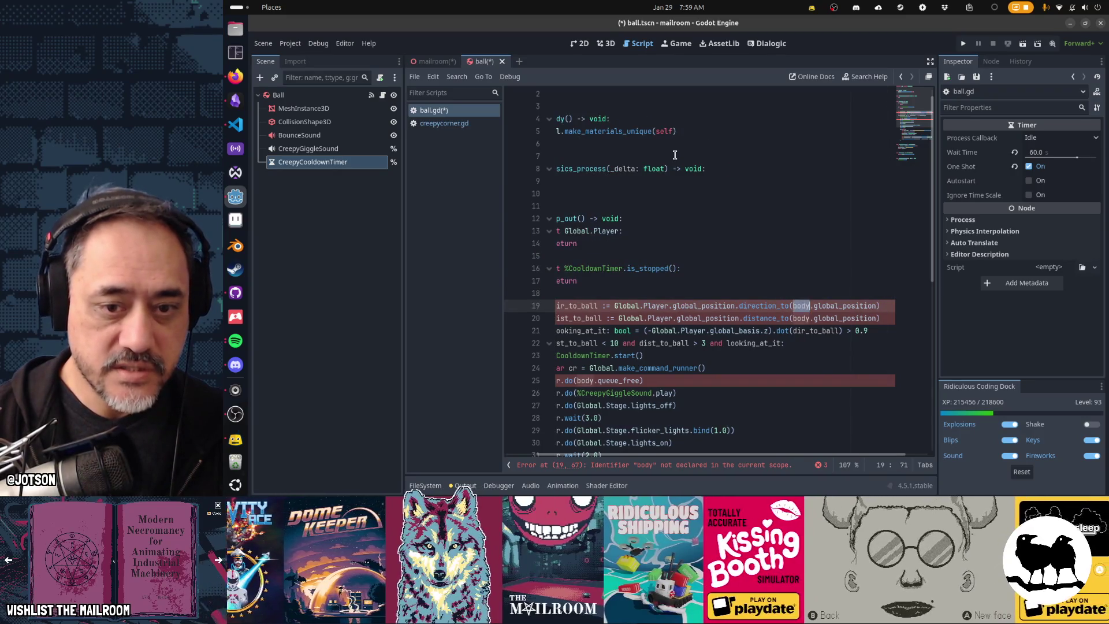
key("Down")
key("Delete")
key("Delete")
key("Delete")
key("Home")
key("Down")
key("Down")
key("Down")
key("BackSpace")
key("BackSpace")
key("BackSpace")
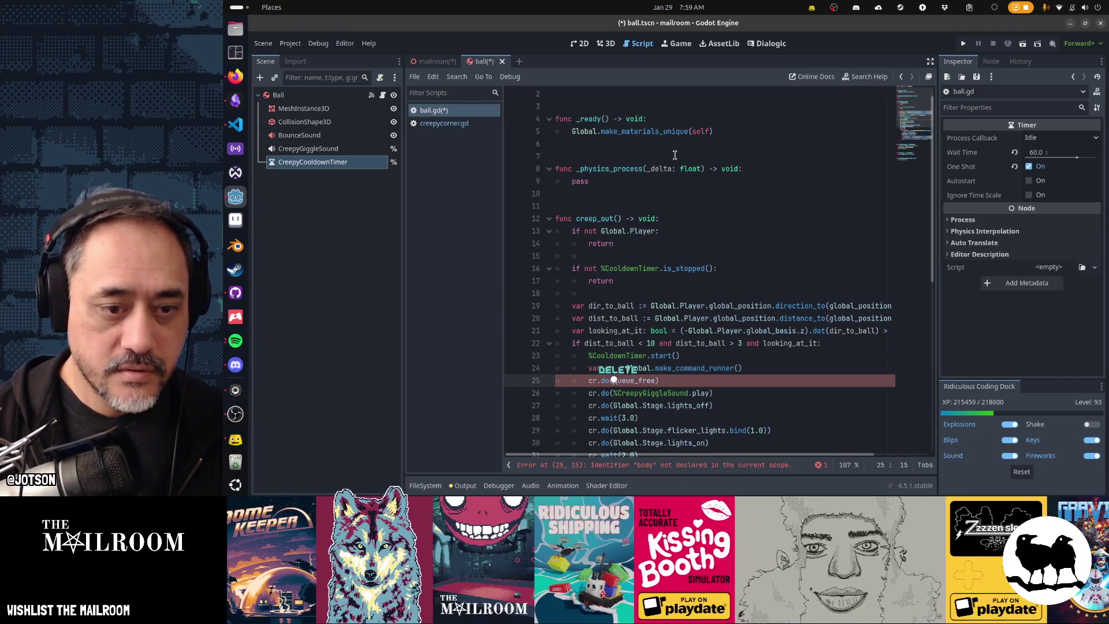
key("Home")
key("Down")
key("Down")
key("Down")
key("Down")
key("Down")
key("Down")
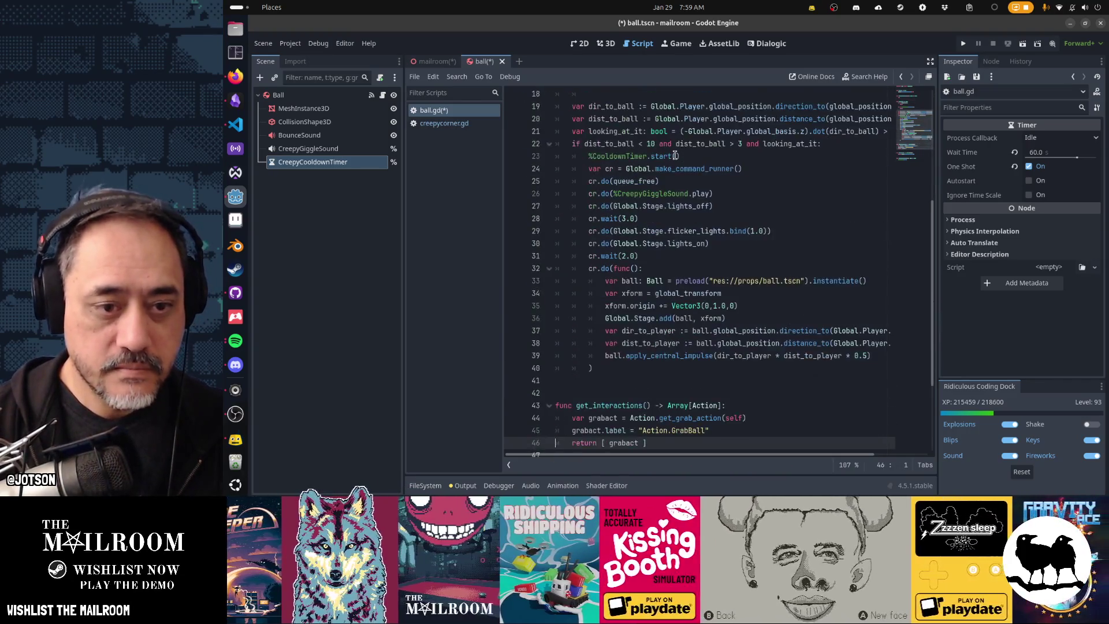
key("Up")
key("Up")
key("Up")
key("Up")
key("Up")
key("Up")
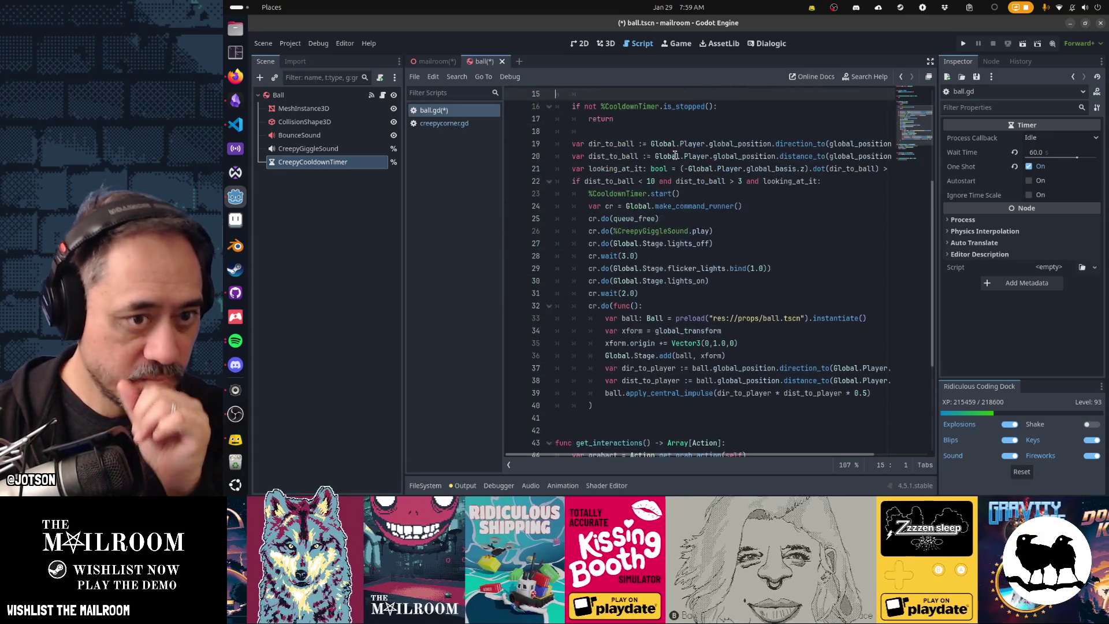
key("Up")
key("Up")
key("Up")
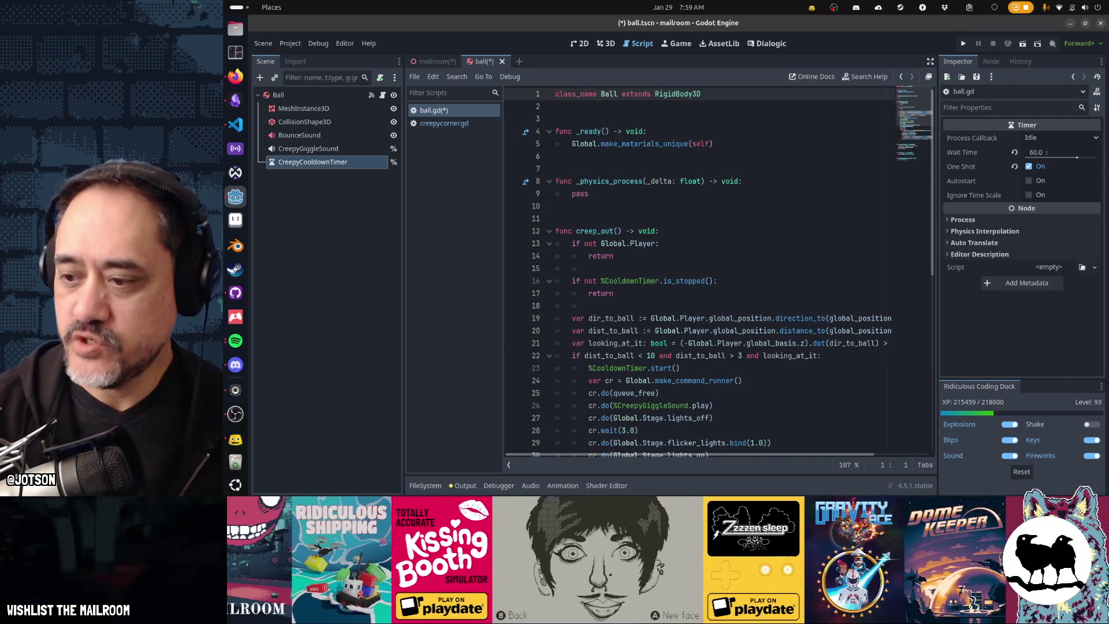
key("alt+Tab")
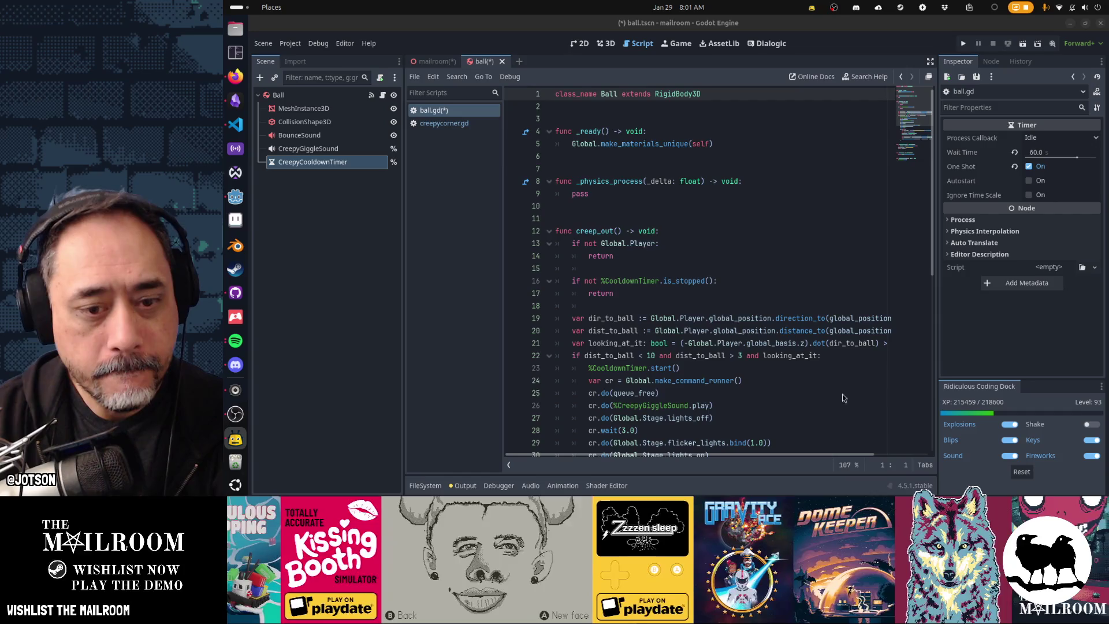
scroll(842, 393, "down", 8)
scroll(835, 394, "up", 8)
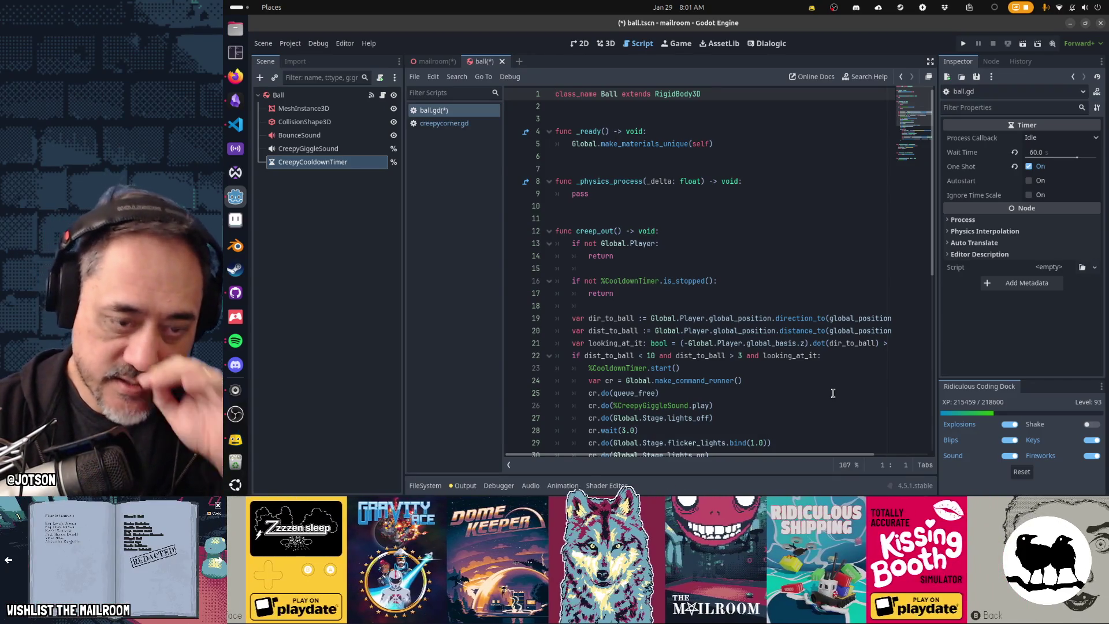
left_click(829, 334)
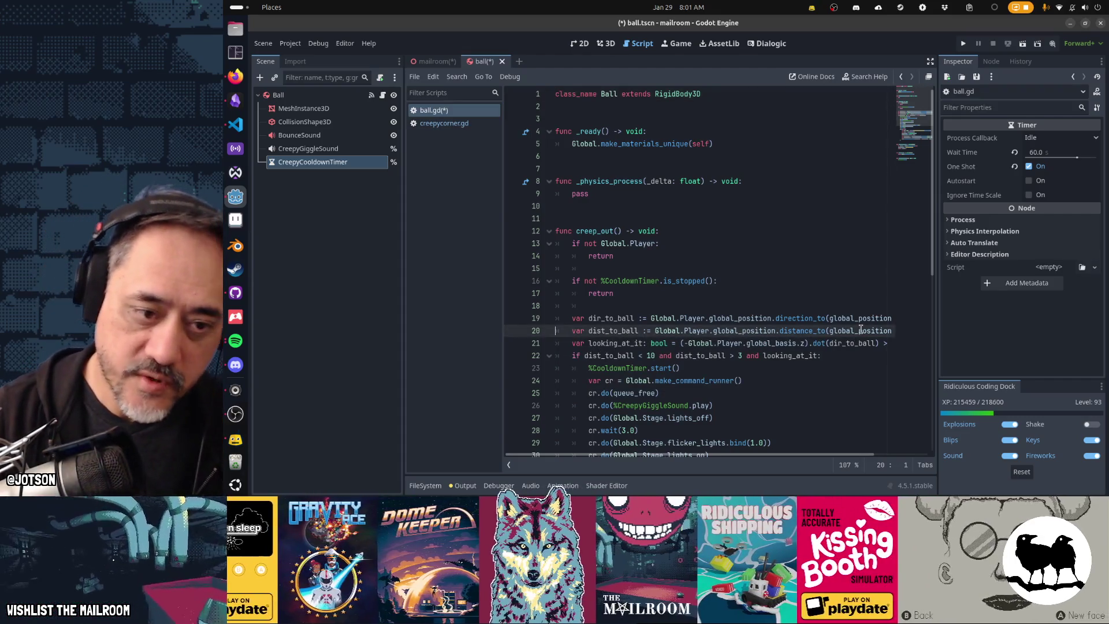
Paste a copy of the dist_to_ball line above pass and rename it dist_to_player.
key("shift+Down")
key("ctrl+c")
key("Up")
key("Up")
key("Up")
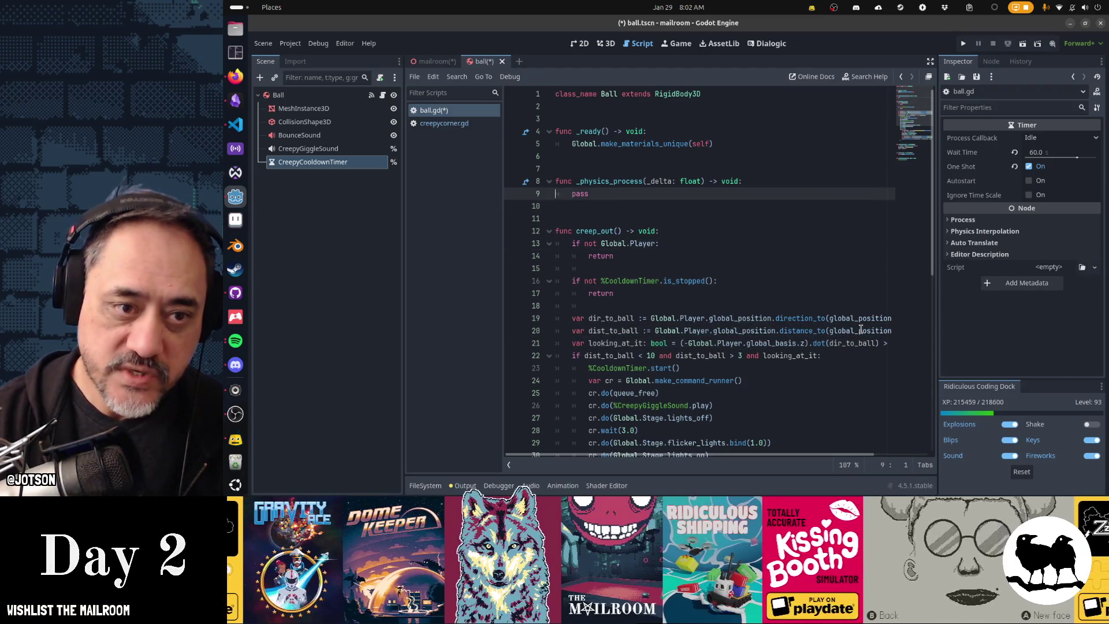
key("ctrl+v")
key("Up")
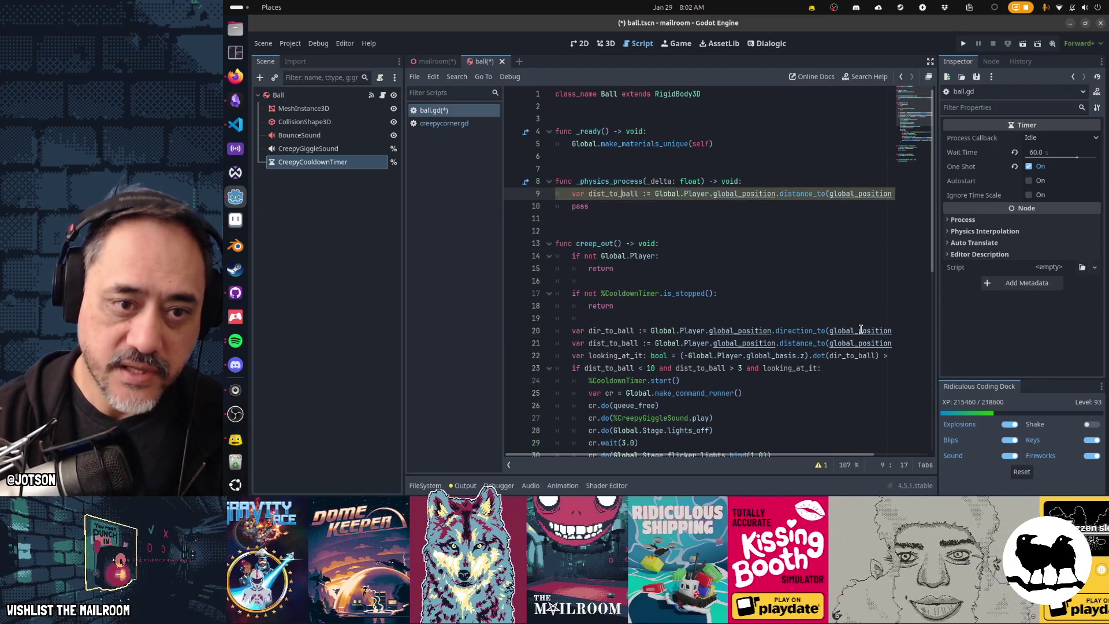
key("shift+Right")
key("shift+Right")
key("shift+Right")
type("player")
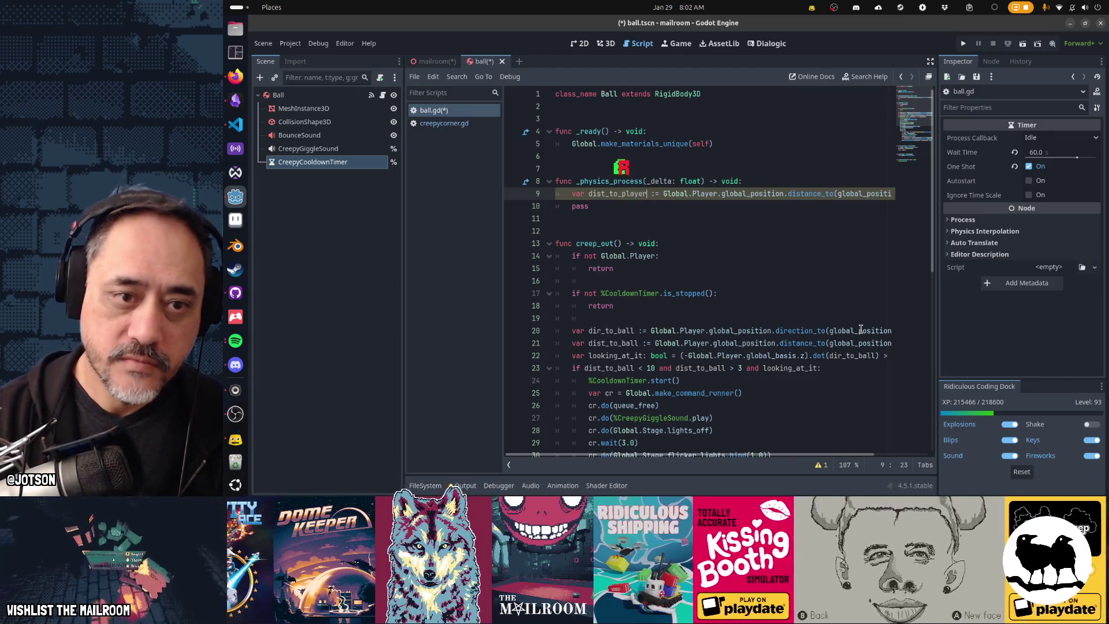
Rewrite it as global_position.distance_to(Global.Player.global_position).
key("End")
key("Left")
key("ctrl+shift+Left")
key("ctrl+x")
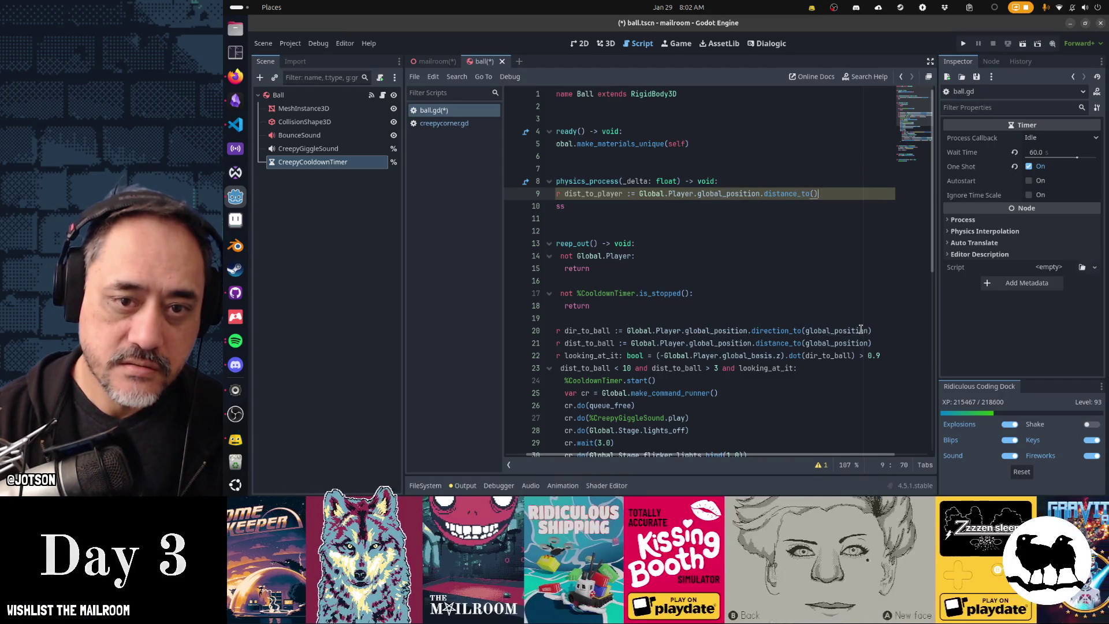
key("End")
key("ctrl+shift+Left")
key("ctrl+shift+Left")
key("ctrl+shift+Left")
key("Delete")
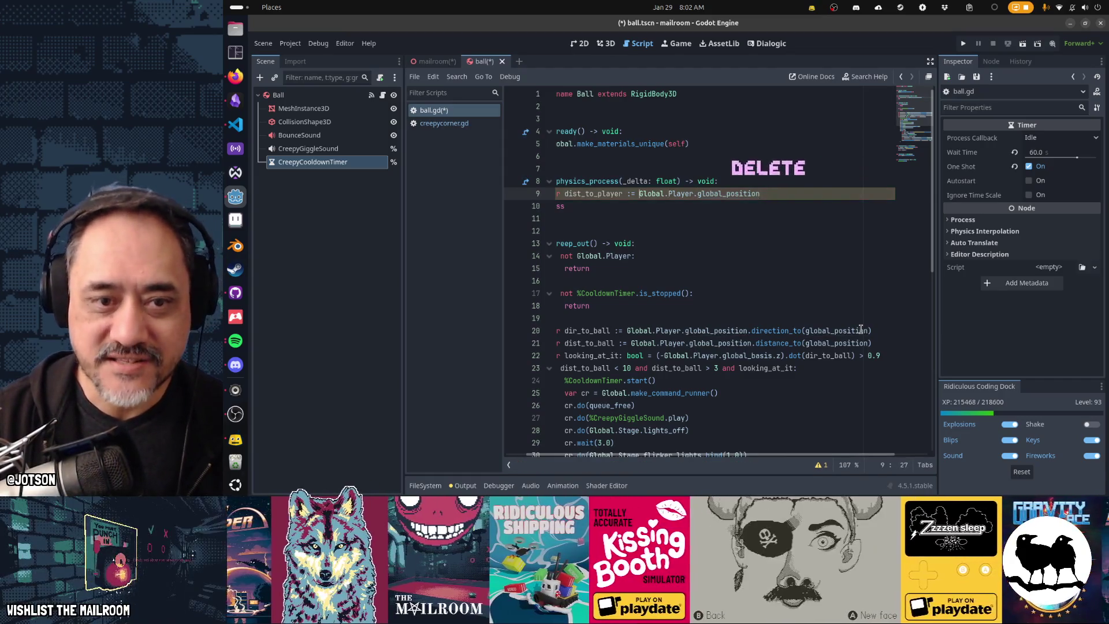
key("ctrl+Left")
key("ctrl+Left")
key("ctrl+Left")
key("ctrl+v")
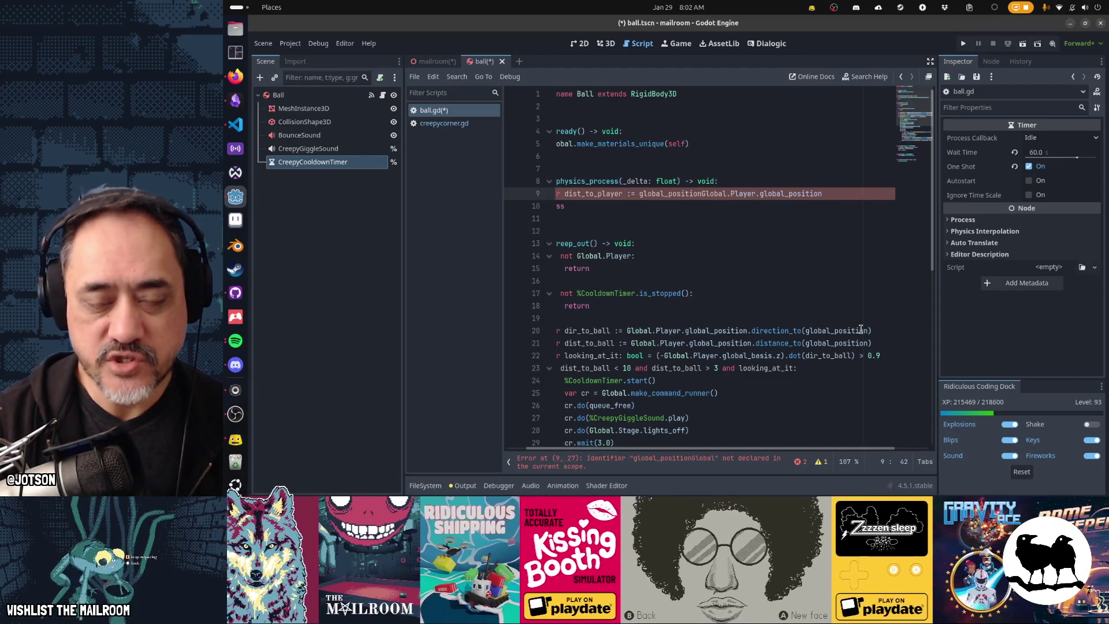
type(".distance_to")
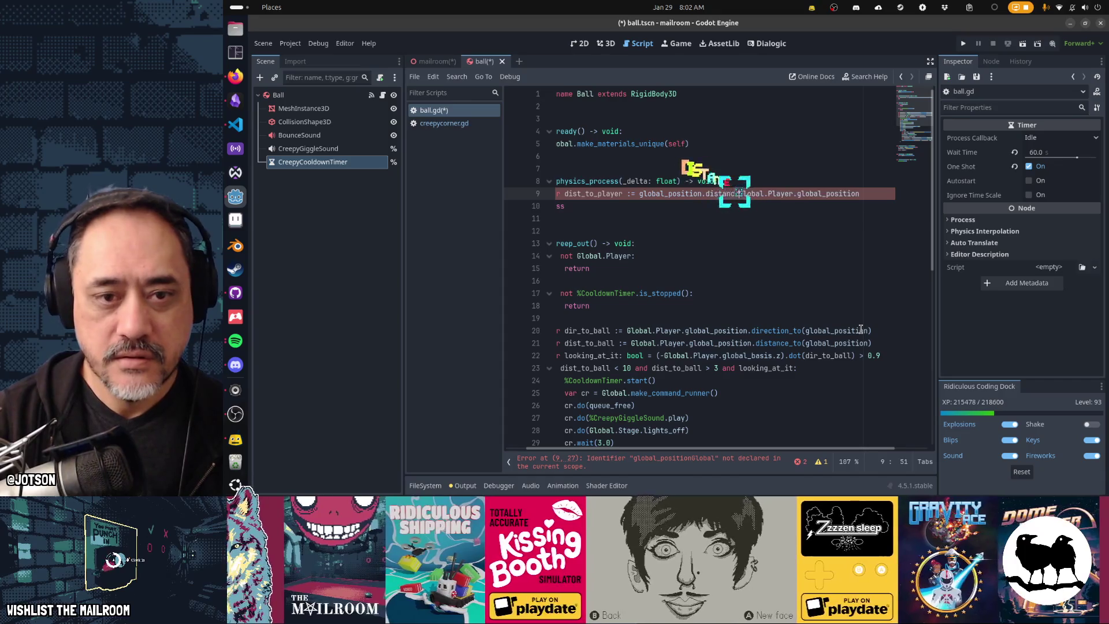
type("(")
key("End")
type(")")
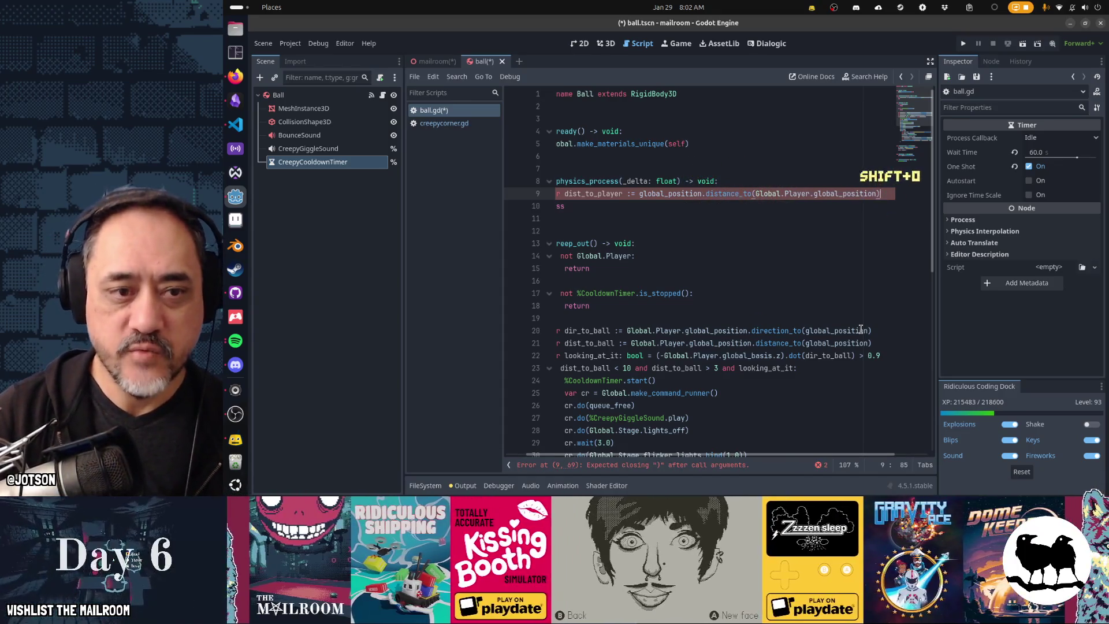
Duplicate the dist_to_player line onto line 10.
key("Home")
key("ctrl+Right")
key("ctrl+Right")
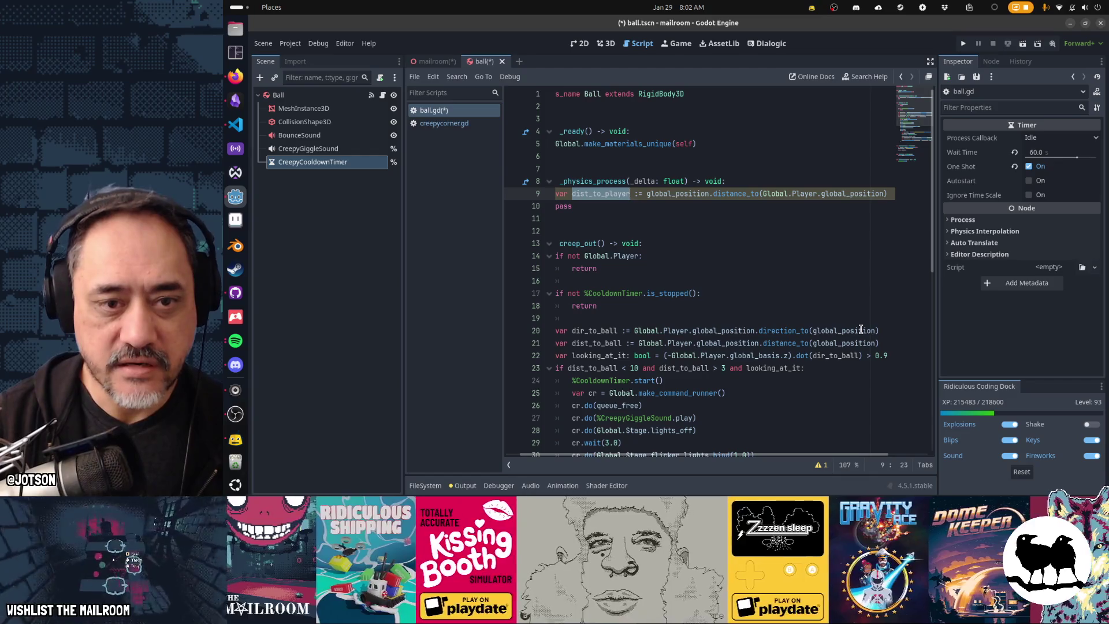
key("Right")
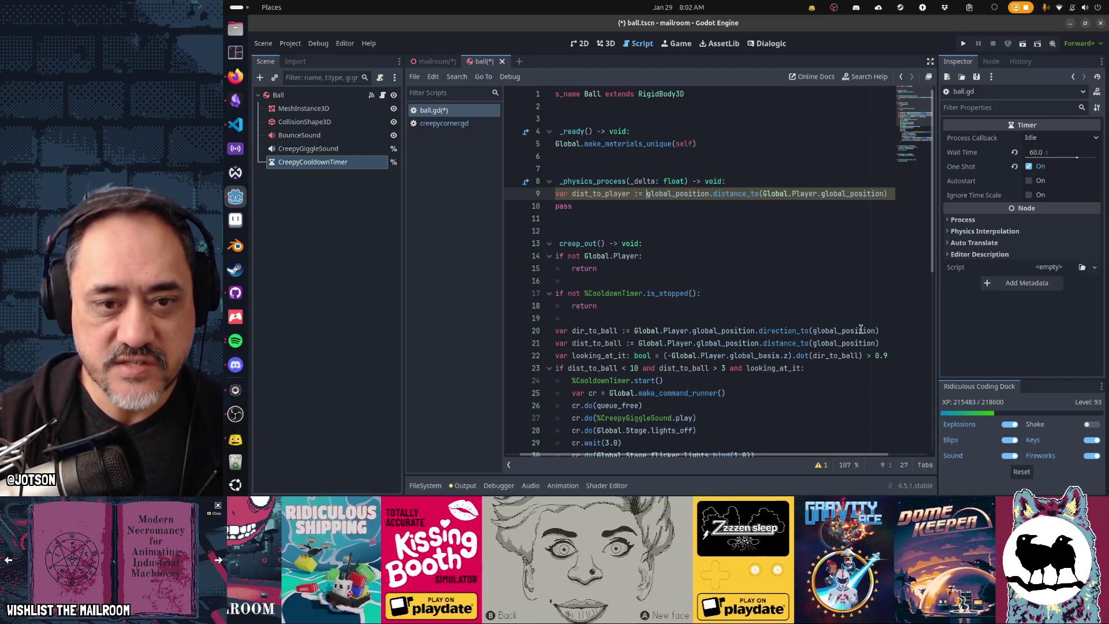
key("ctrl+shift+Right")
key("End")
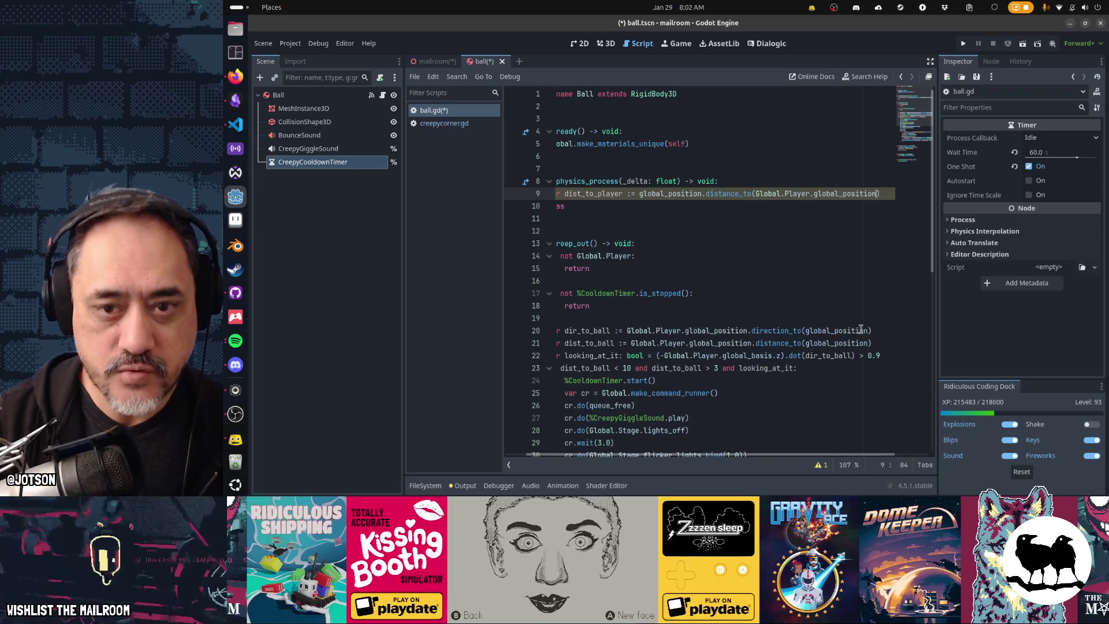
key("ctrl+shift+Left")
key("ctrl+shift+Left")
key("ctrl+shift+Left")
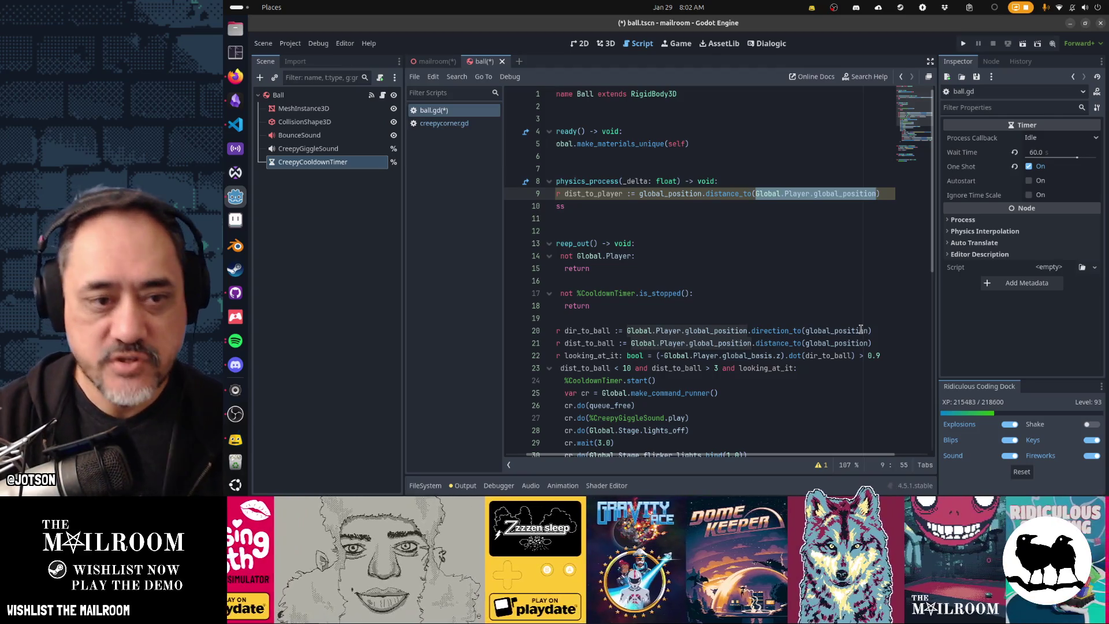
key("Home")
key("shift+End")
key("ctrl+c")
key("End")
key("Return")
key("ctrl+v")
Rearrange the duplicate's global_position and Global.Player. pieces on line 10.
key("Home")
key("ctrl+Right")
key("ctrl+Right")
key("ctrl+Right")
key("ctrl+shift+Right")
key("ctrl+x")
key("ctrl+Right")
key("ctrl+Right")
key("ctrl+Right")
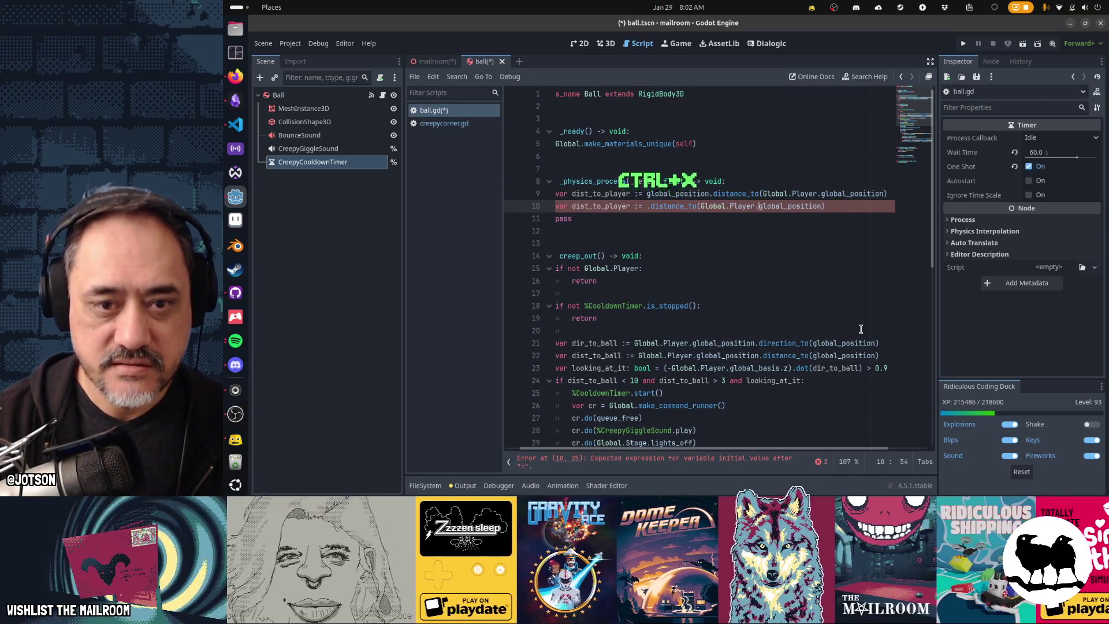
key("ctrl+shift+Left")
key("ctrl+shift+Left")
key("ctrl+x")
key("Home")
key("ctrl+Right")
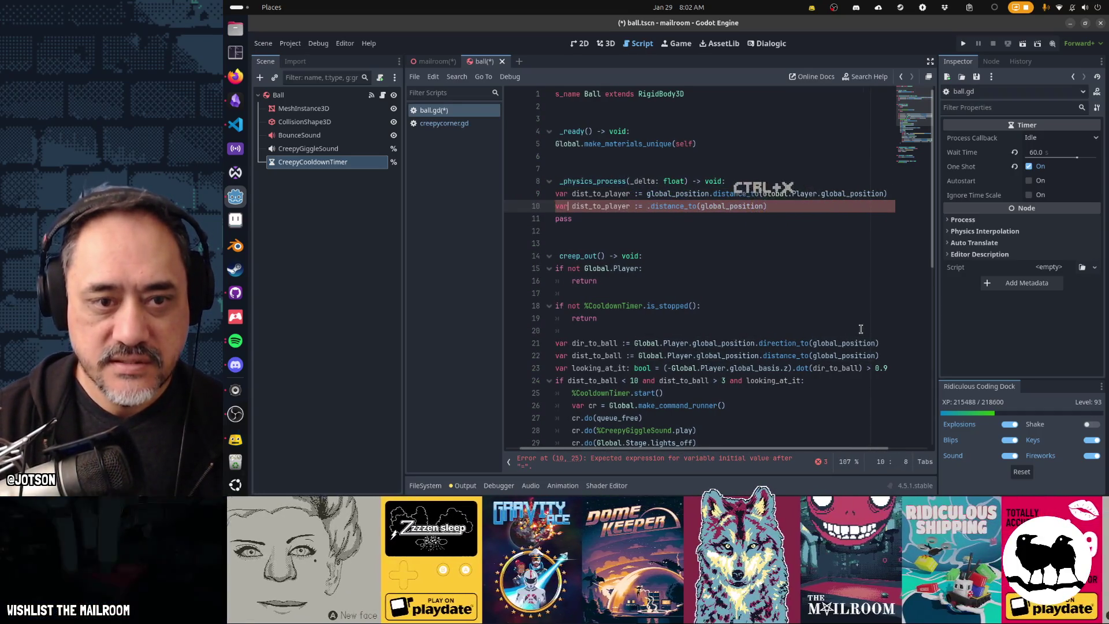
key("ctrl+Right")
key("ctrl+Right")
key("Right")
key("ctrl+v")
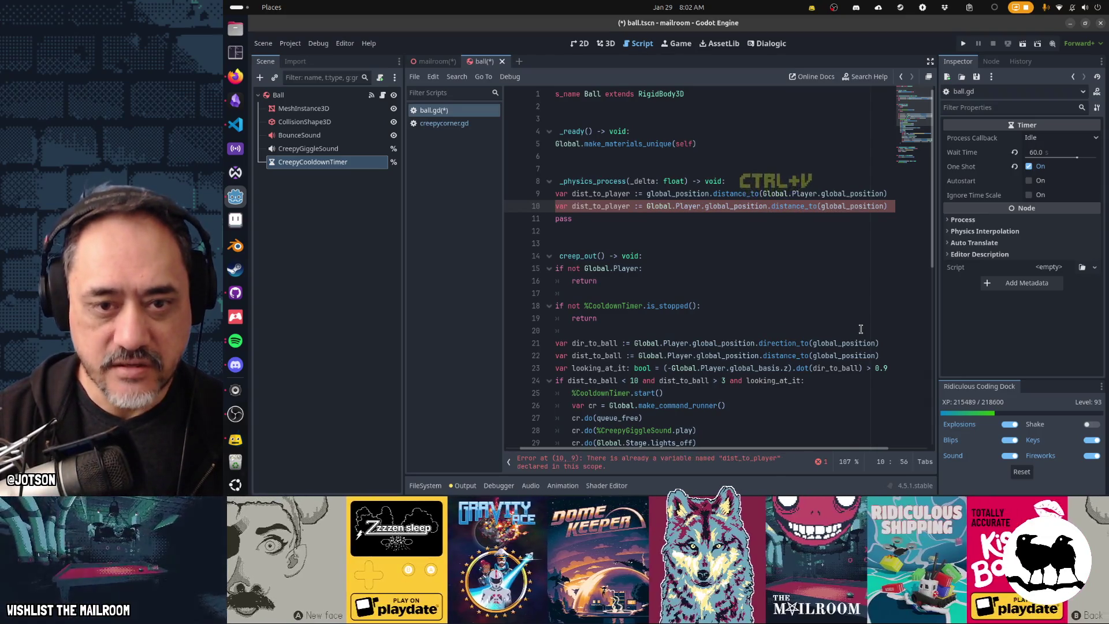
Delete the redundant duplicate, leaving the single dist_to_player line above pass.
key("Up")
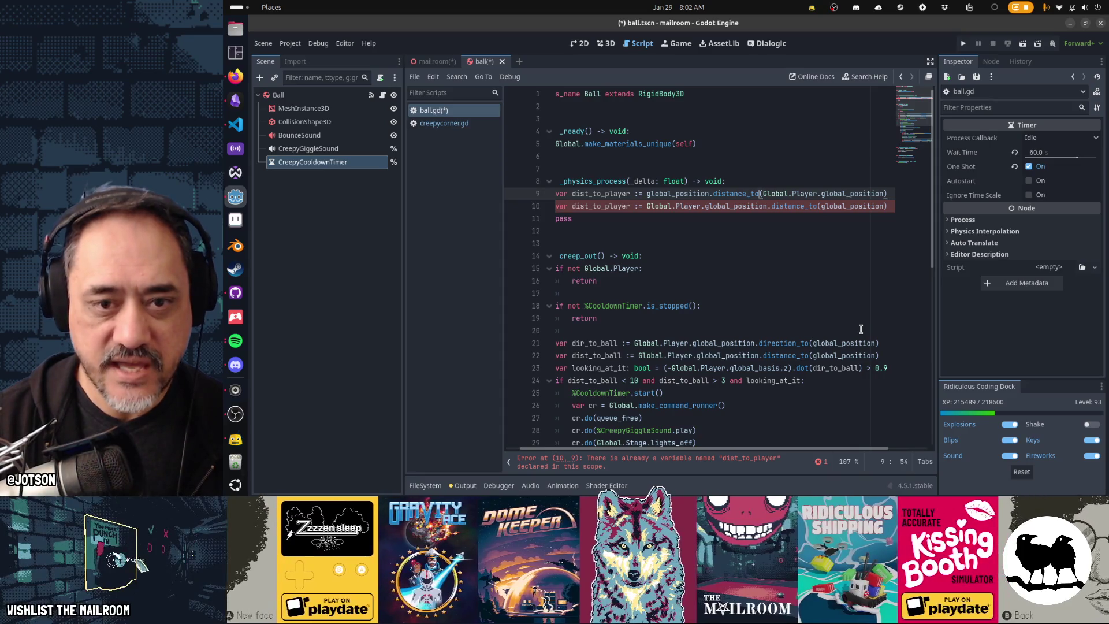
key("Down")
key("End")
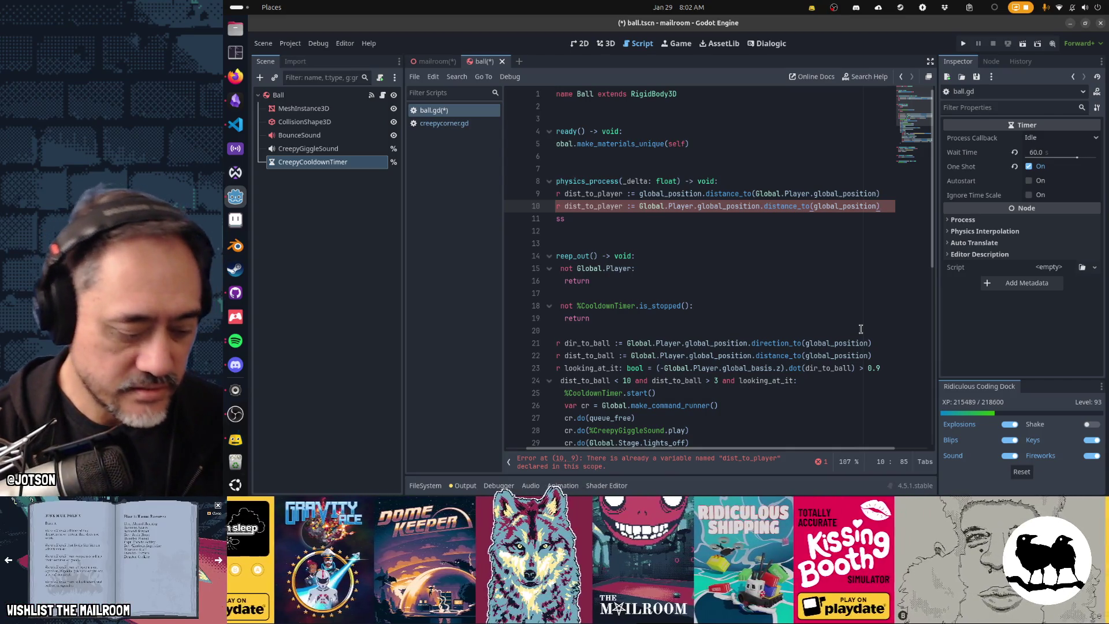
key("Home")
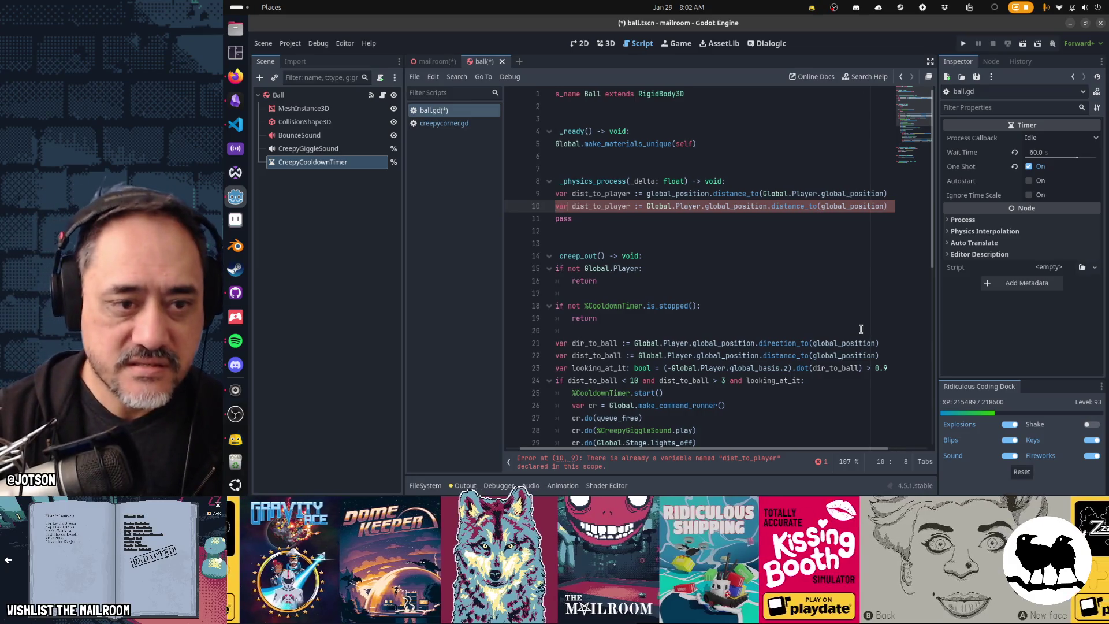
key("ctrl+Right")
key("ctrl+Right")
key("ctrl+Right")
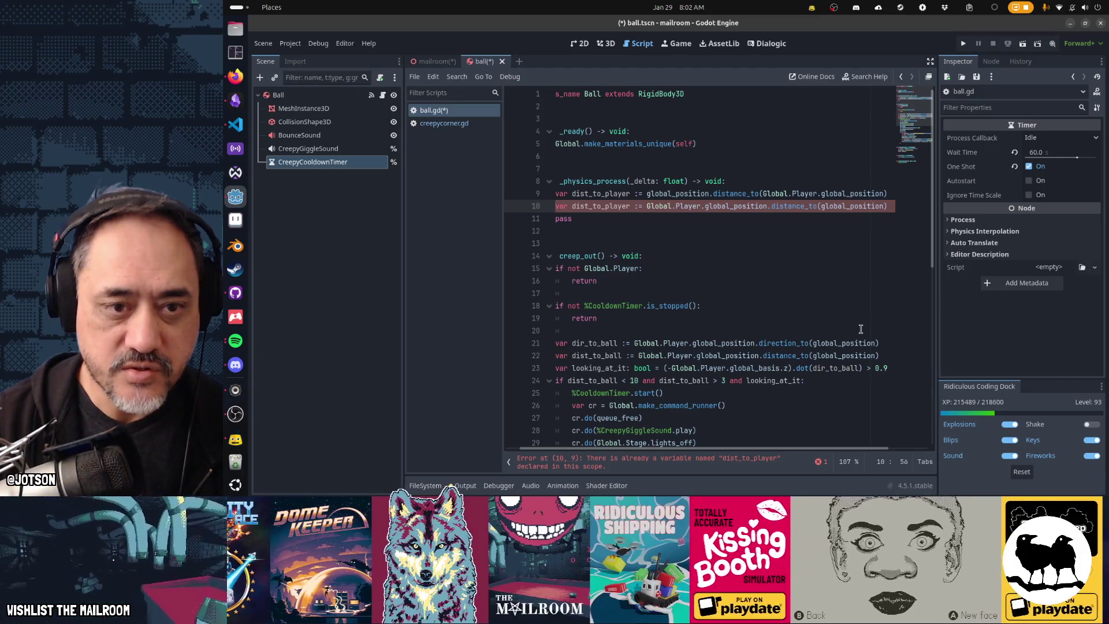
key("End")
key("shift+Home")
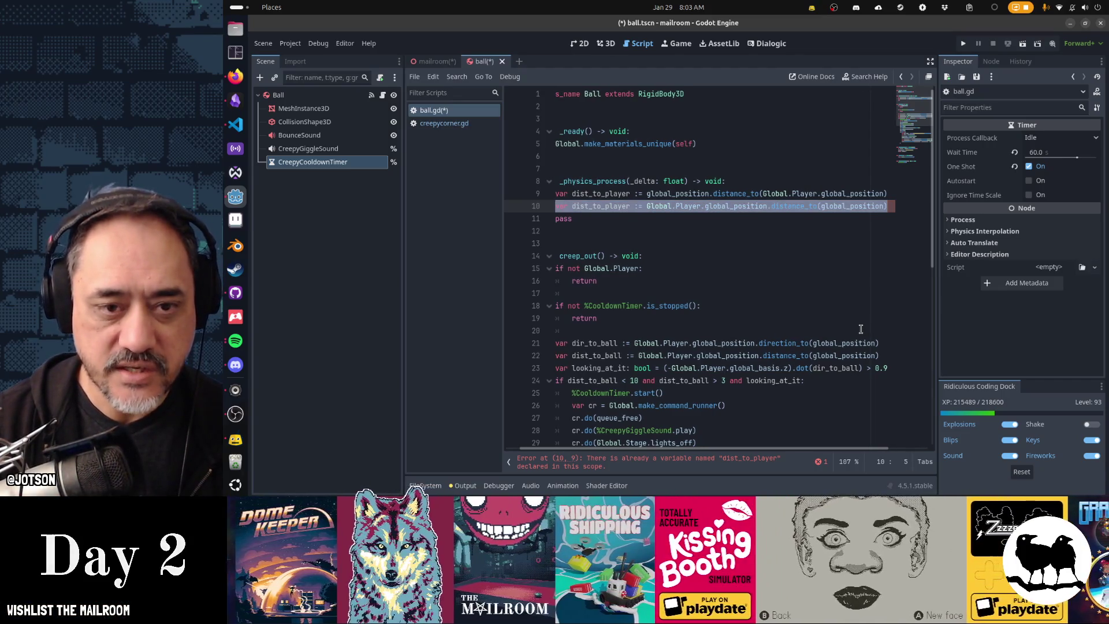
key("End")
key("ctrl+shift+Left")
key("ctrl+shift+Left")
key("ctrl+shift+Left")
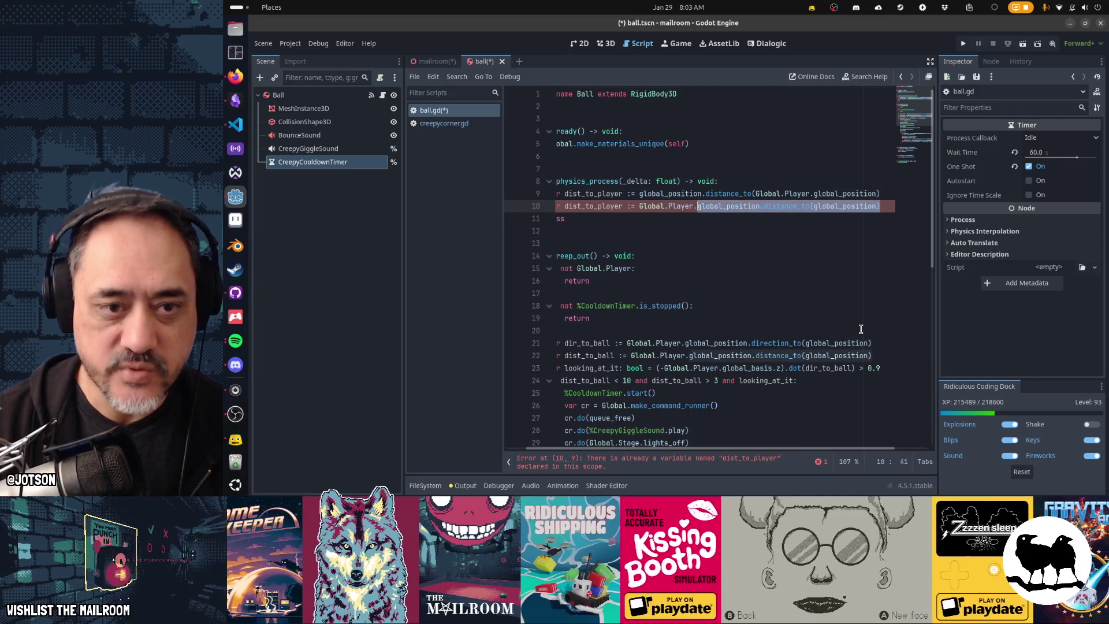
key("BackSpace")
key("shift+Home")
key("BackSpace")
key("BackSpace")
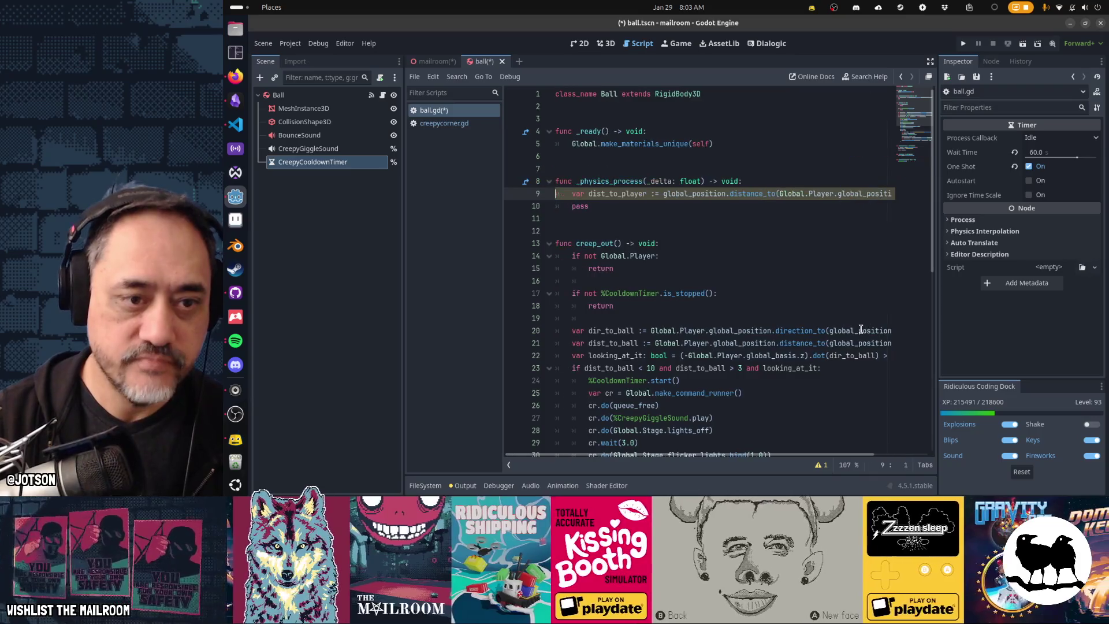
key("Down")
key("Home")
key("Home")
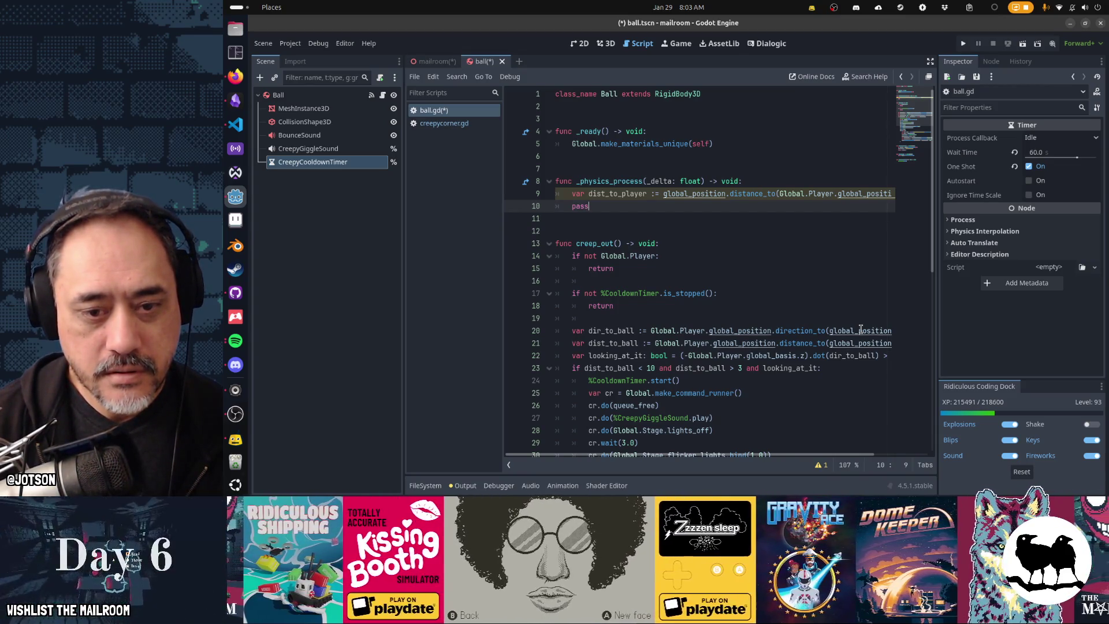
Paste the looking_at_it line under dist_to_player and indent lines 9–10 into _physics_process.
scroll(860, 329, "down", 2)
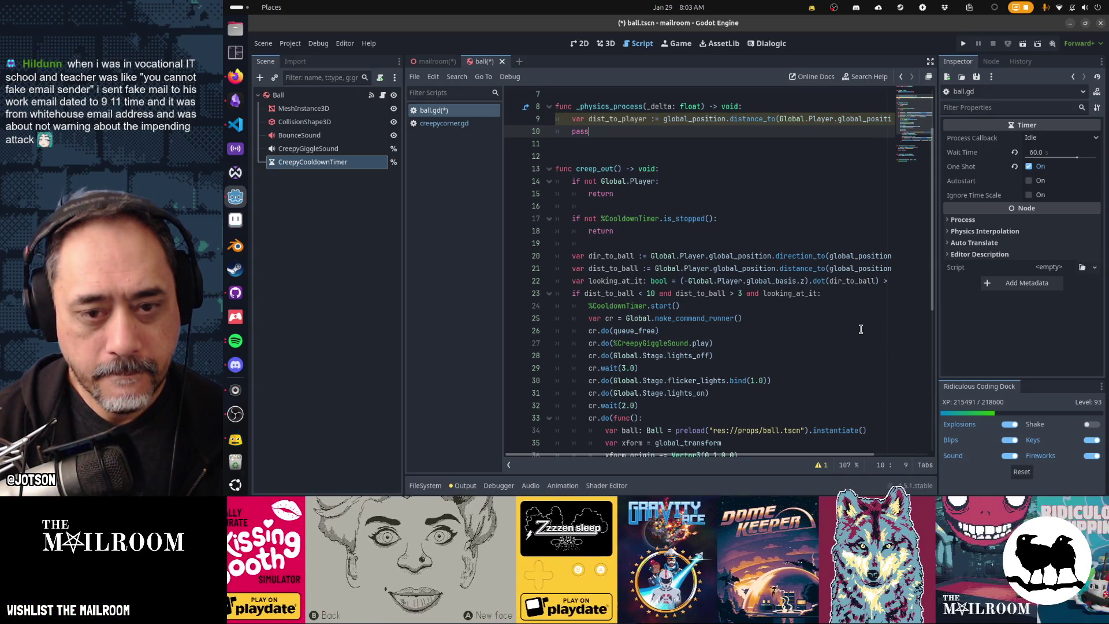
key("Down")
key("Down")
key("Down")
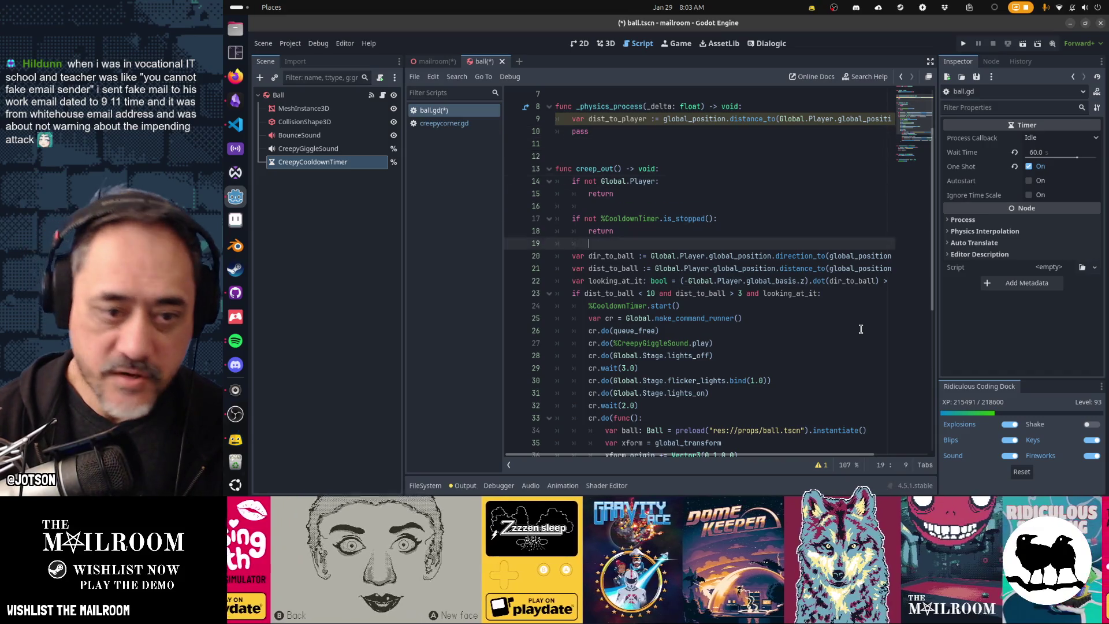
key("Home")
key("Home")
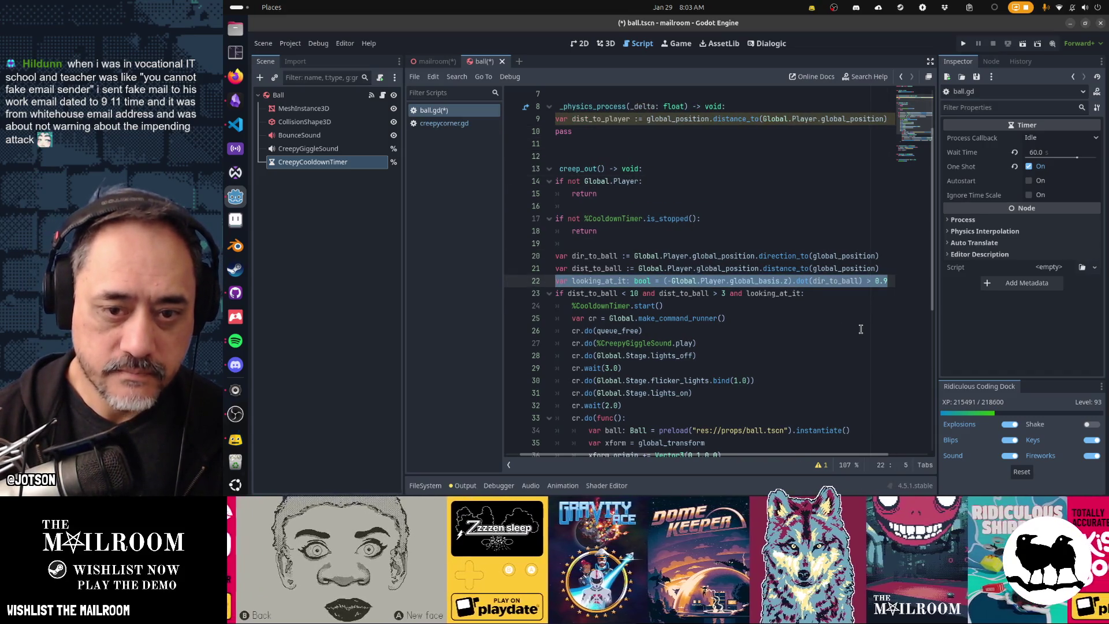
key("Up")
key("Up")
key("Up")
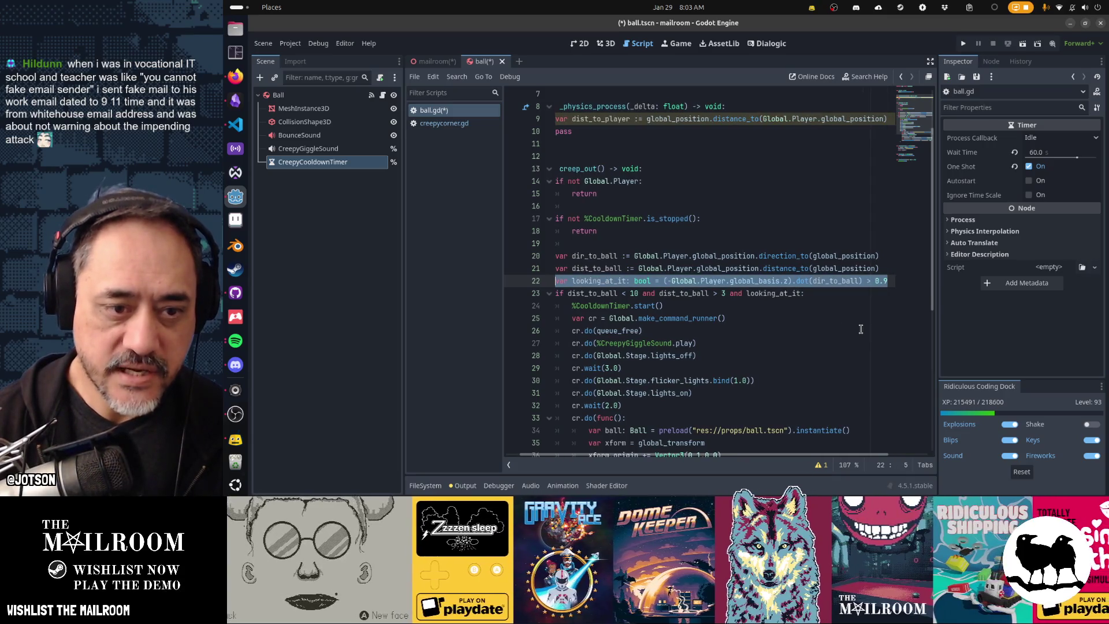
key("Home")
key("End")
key("Return")
key("ctrl+v")
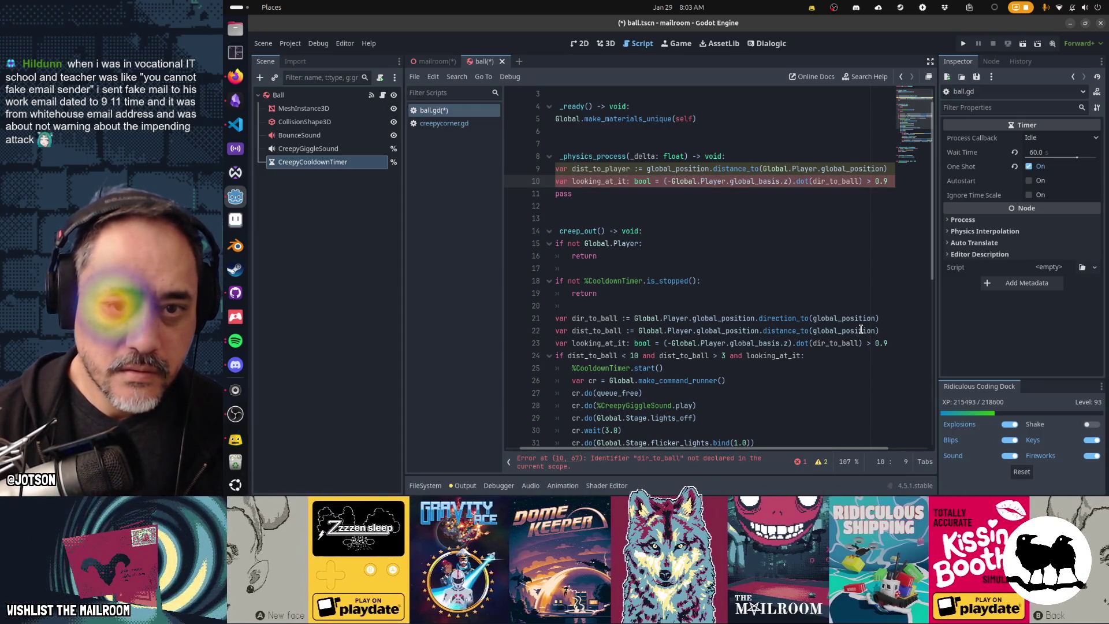
key("Home")
key("Tab")
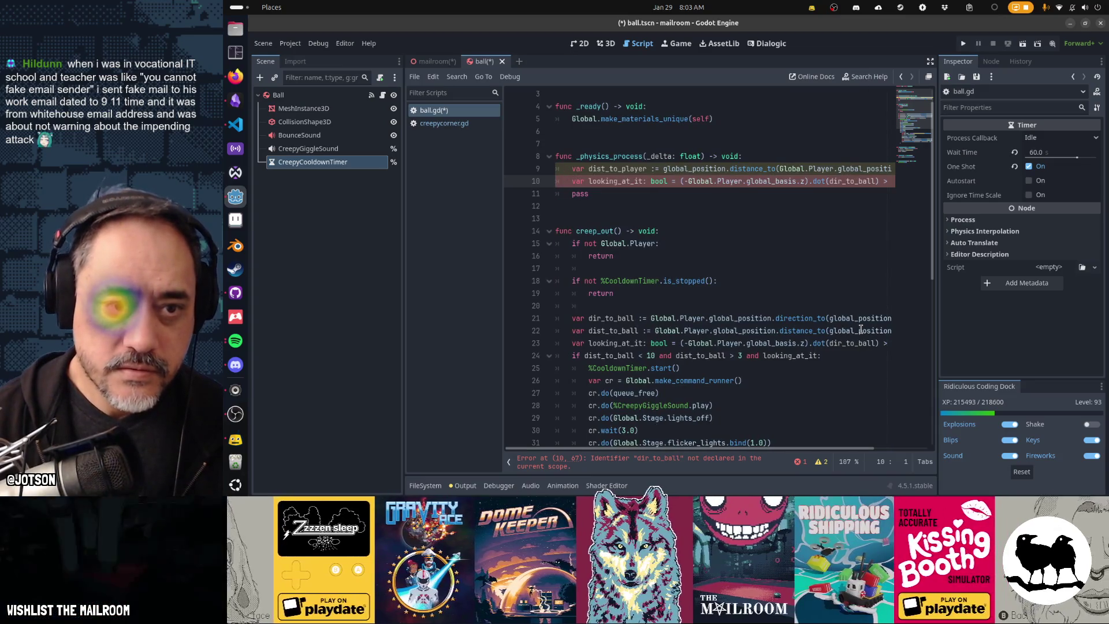
key("End")
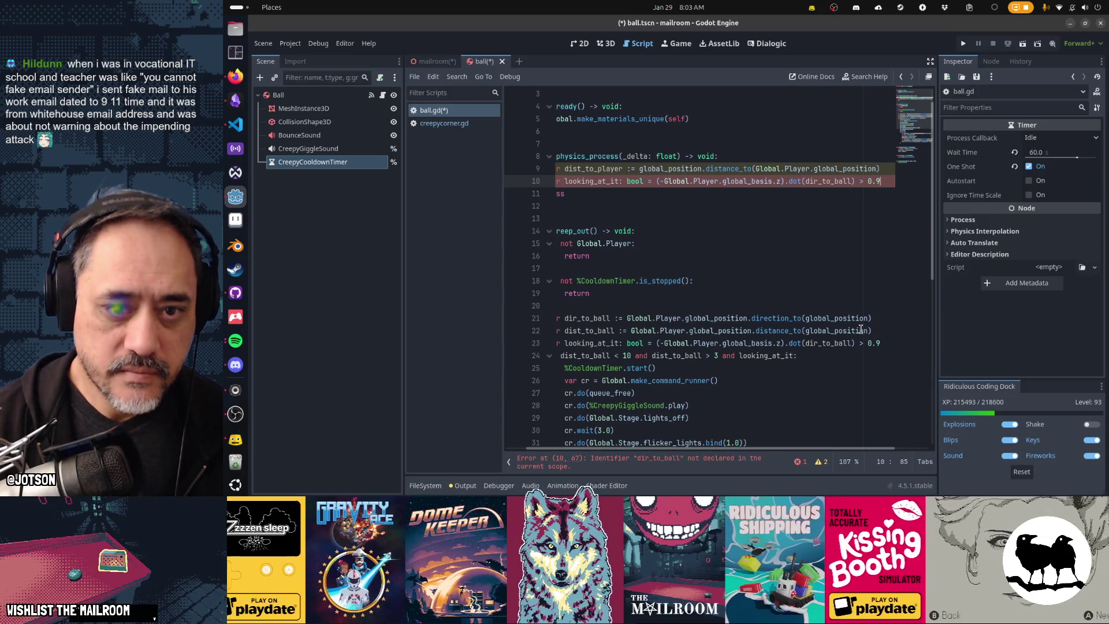
Add the dir_to_ball declaration at the top of _physics_process and swap looking_at_it and dist_to_player.
key("Down")
key("Down")
key("Down")
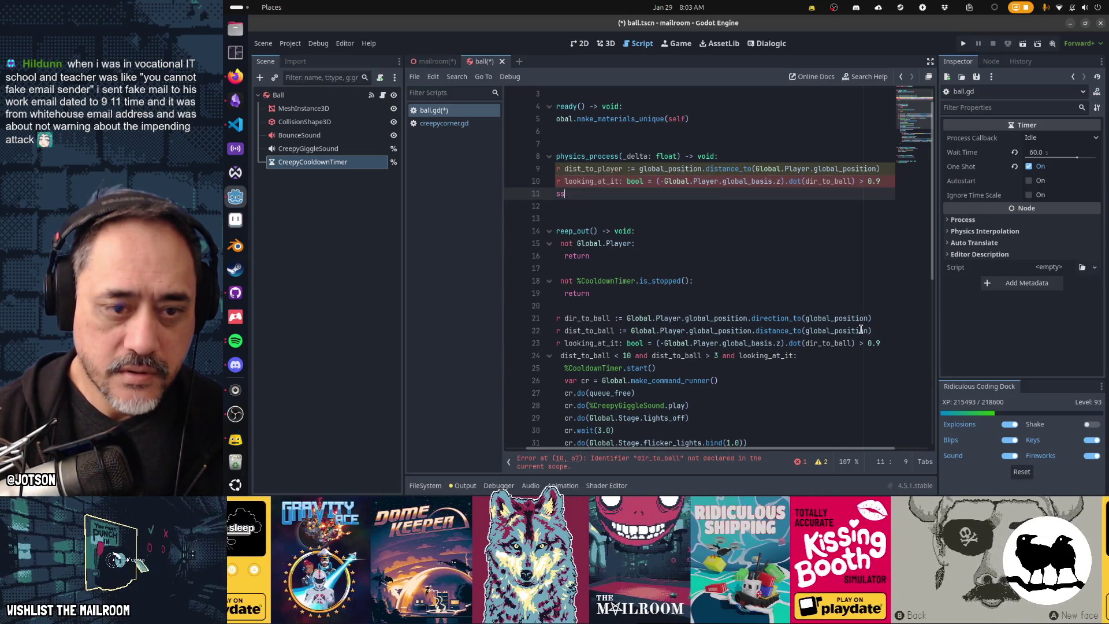
key("Up")
key("Up")
key("Up")
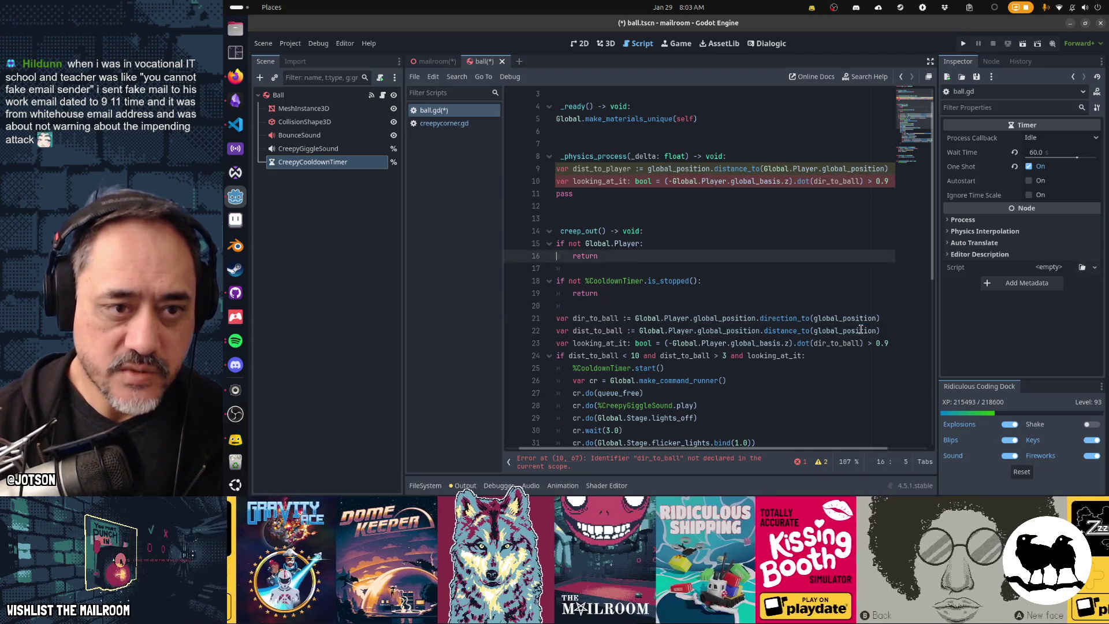
key("Return")
type("var dir_to_ball := Global.Player.global_position.direction_to(global_position)")
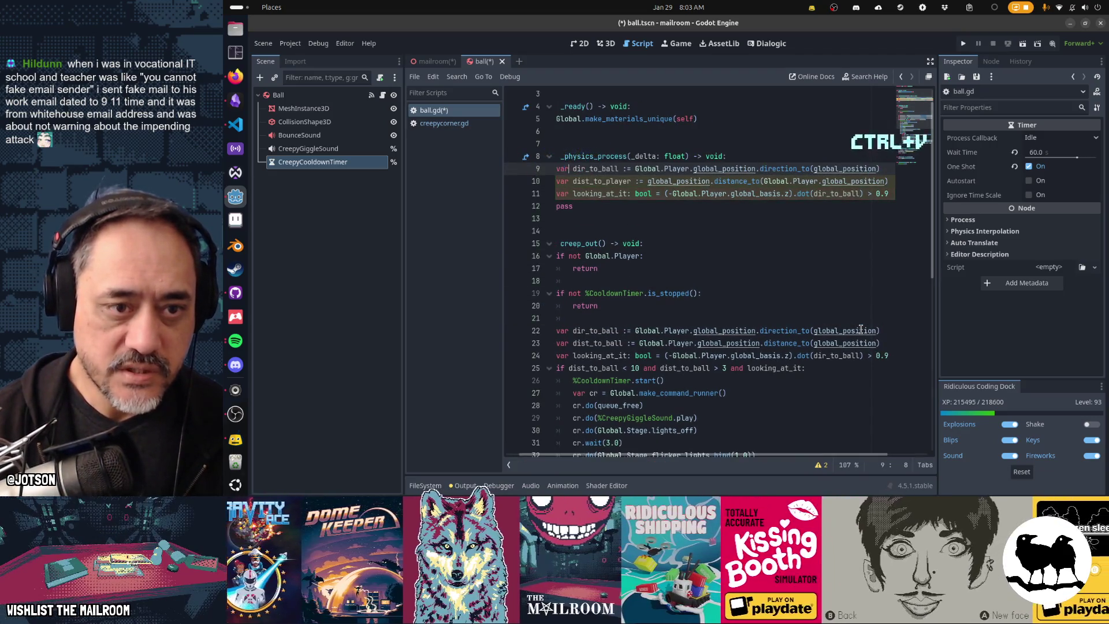
key("ctrl+Right")
key("ctrl+Right")
key("ctrl+Right")
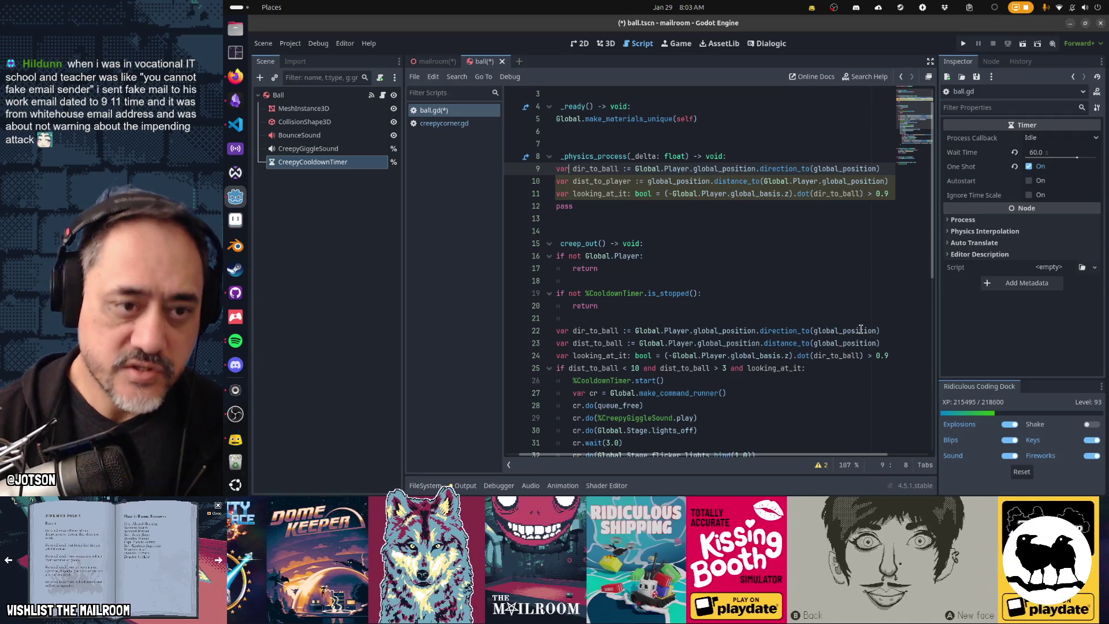
key("Down")
key("Down")
key("ctrl+x")
key("Up")
key("ctrl+v")
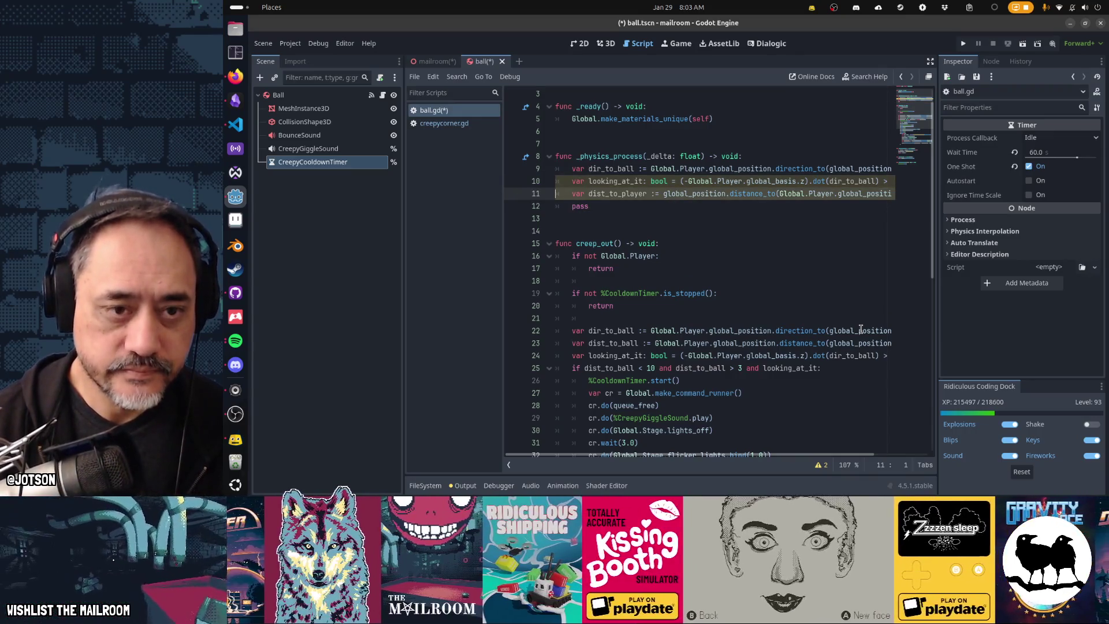
Change looking_at_it to looking_at_ball on line 10 and lines 24–25, then save.
key("Up")
key("ctrl+Right")
key("ctrl+Right")
key("shift+Left")
key("shift+Left")
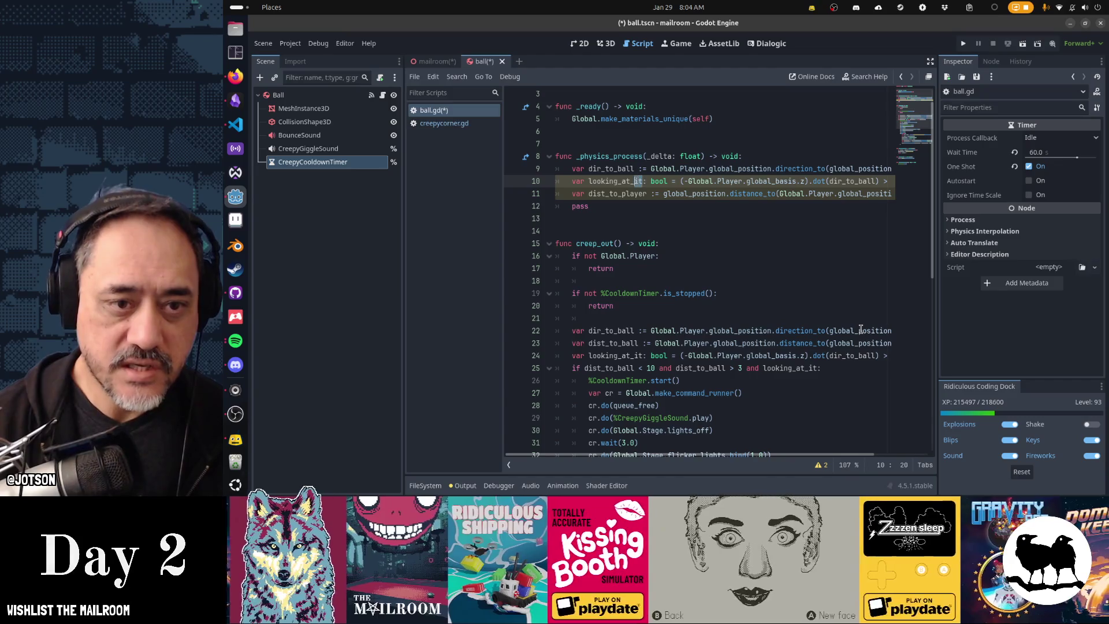
type("ball")
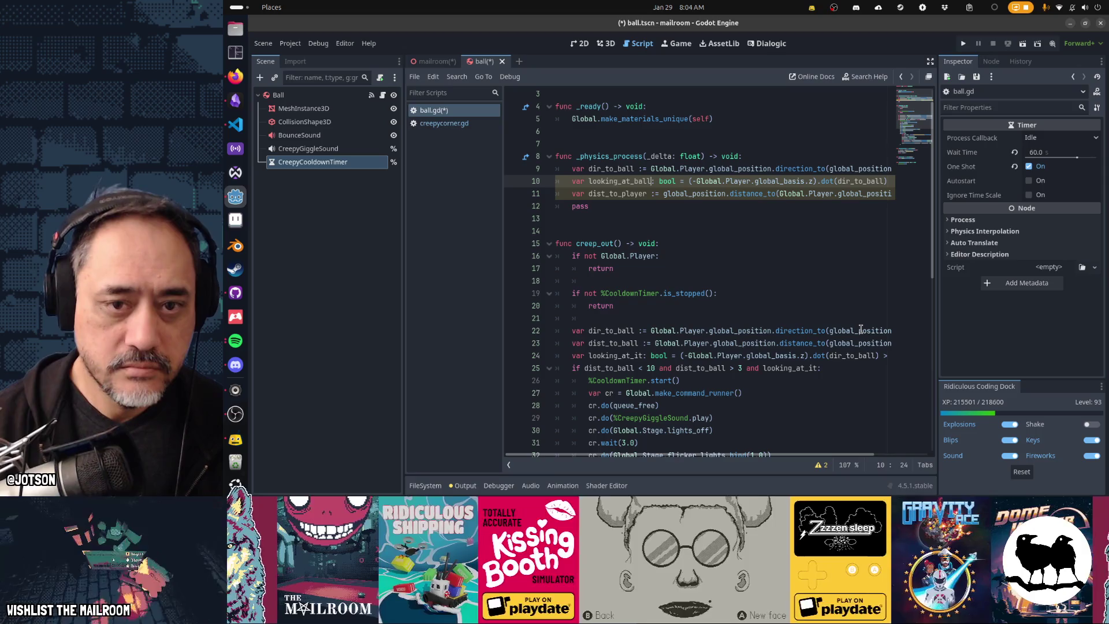
key("Down")
key("Down")
key("Down")
key("Left")
key("Left")
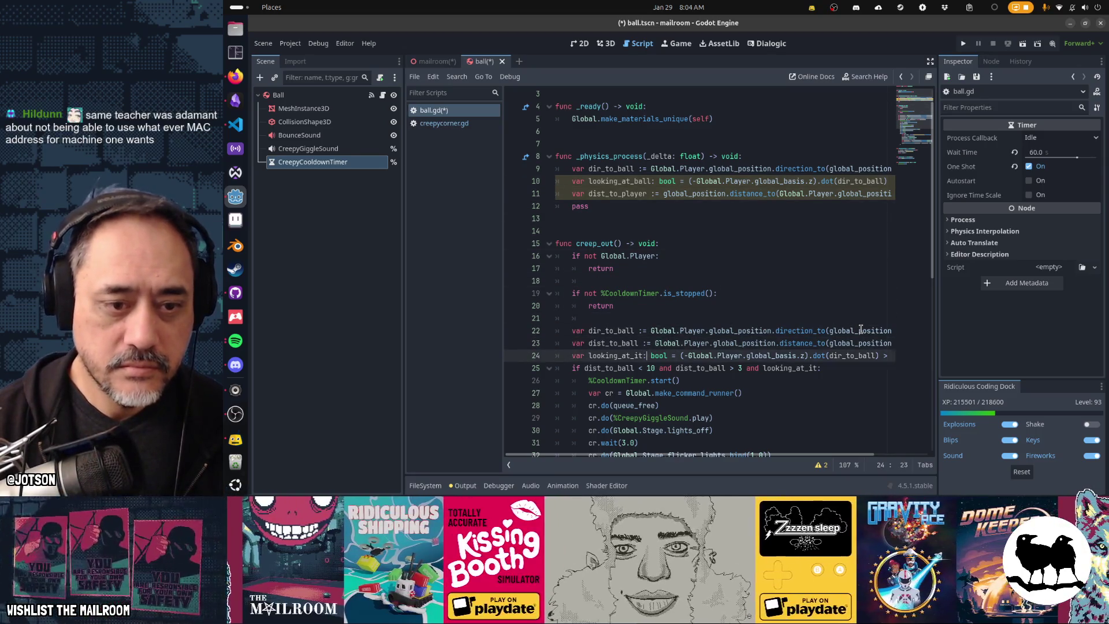
key("ctrl+shift+Left")
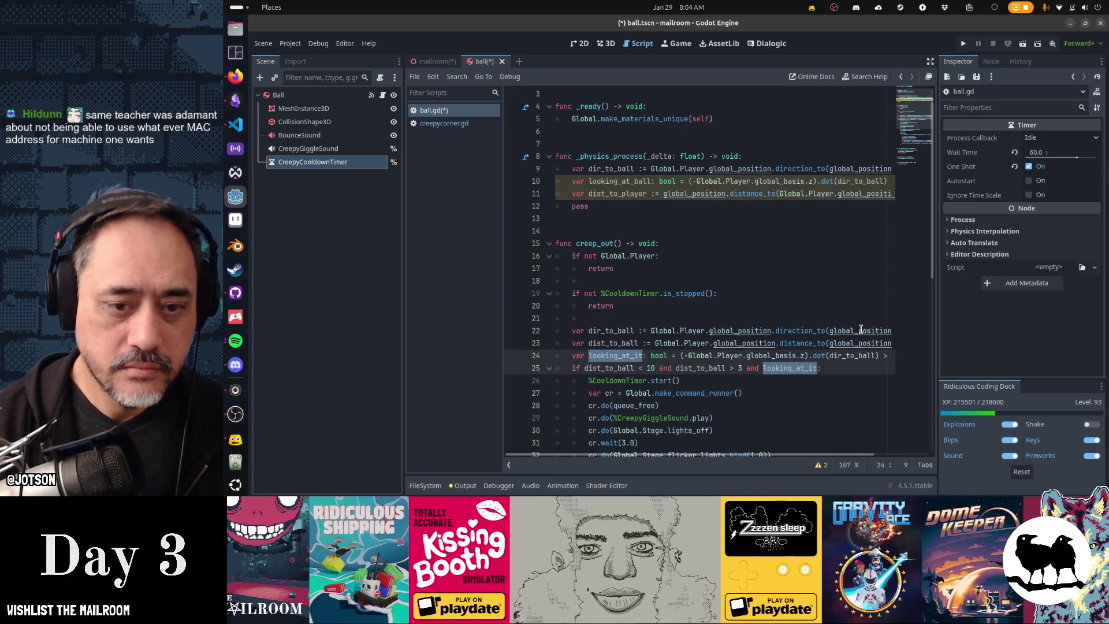
key("BackSpace")
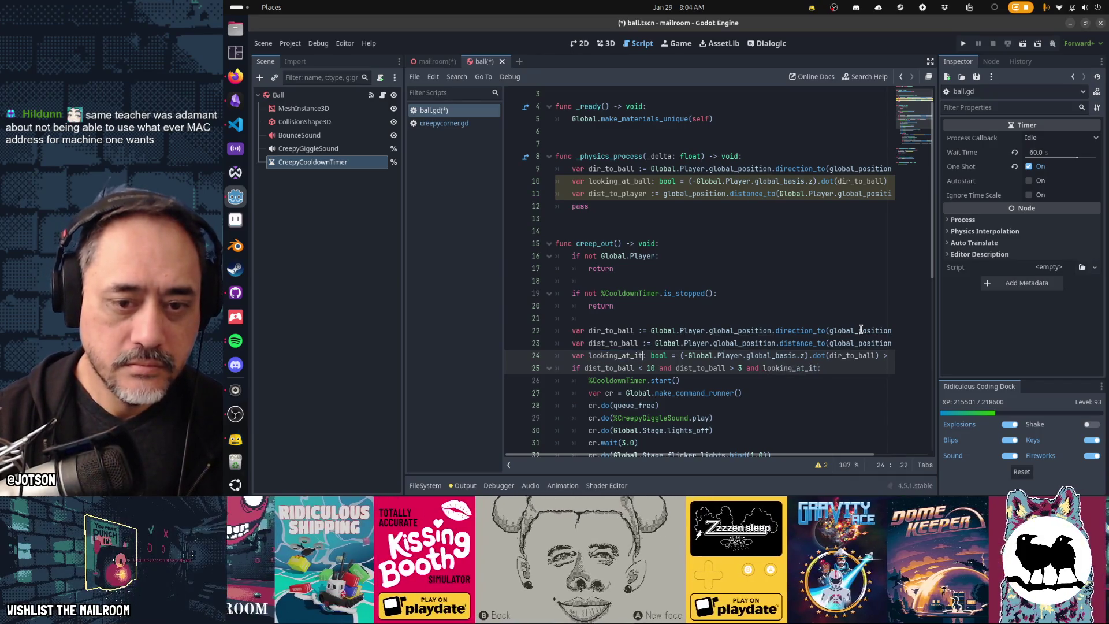
type("looking_at_ball")
key("ctrl+s")
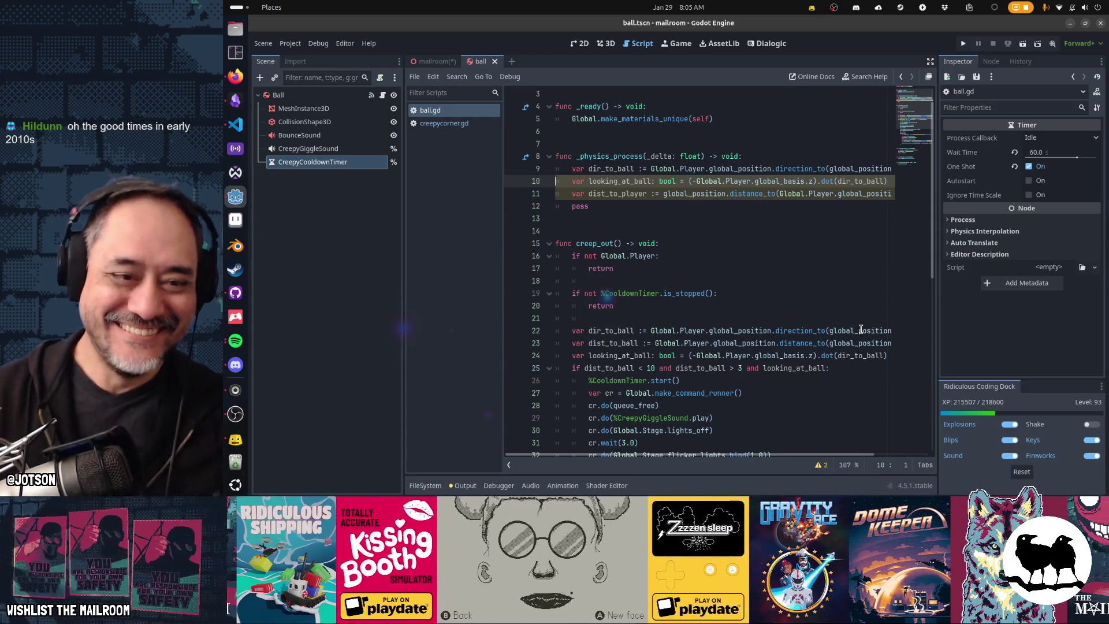
Copy creep_out's dist_to_ball < 10 and > 3 and looking_at_ball if-line to line 12.
key("End")
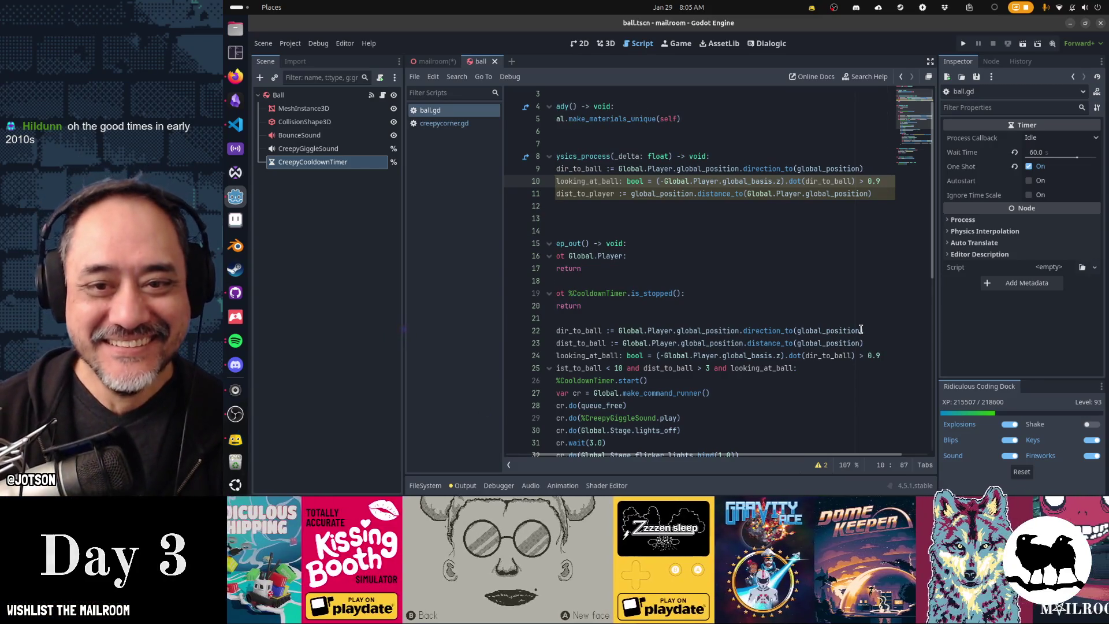
key("Down")
key("Home")
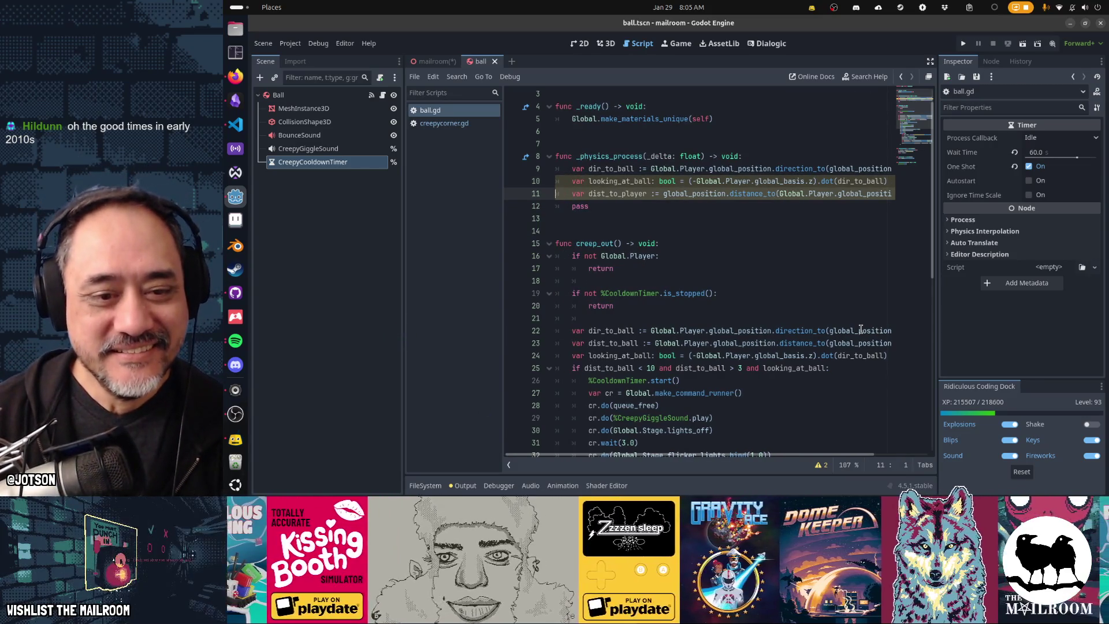
key("Down")
key("Down")
key("Down")
key("End")
key("shift+Home")
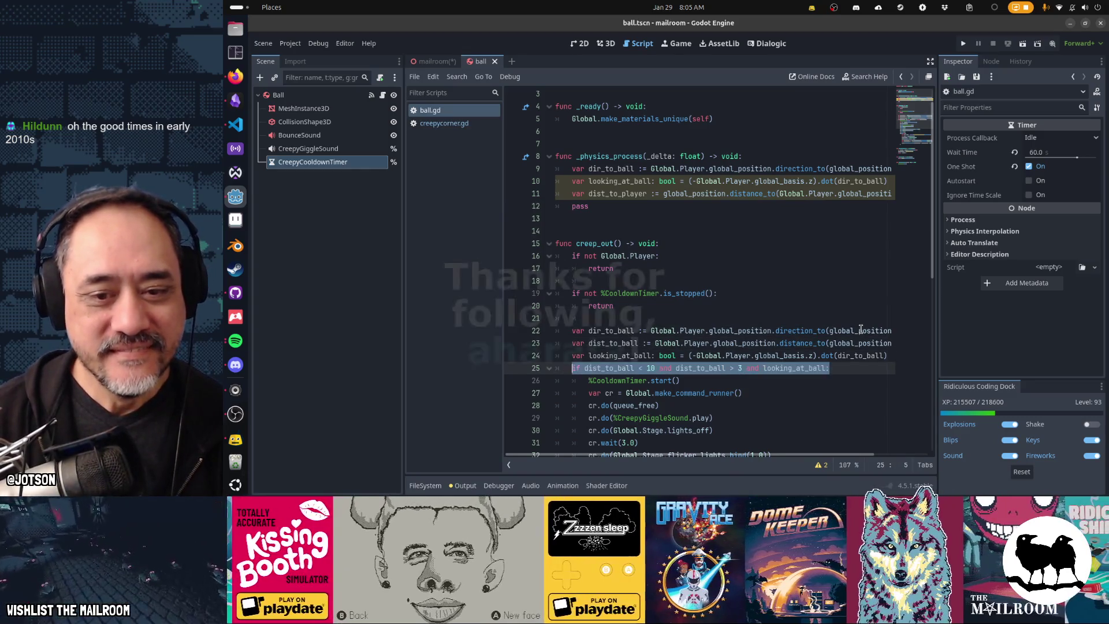
key("ctrl+c")
key("Up")
key("Up")
key("Up")
key("End")
key("Return")
key("ctrl+v")
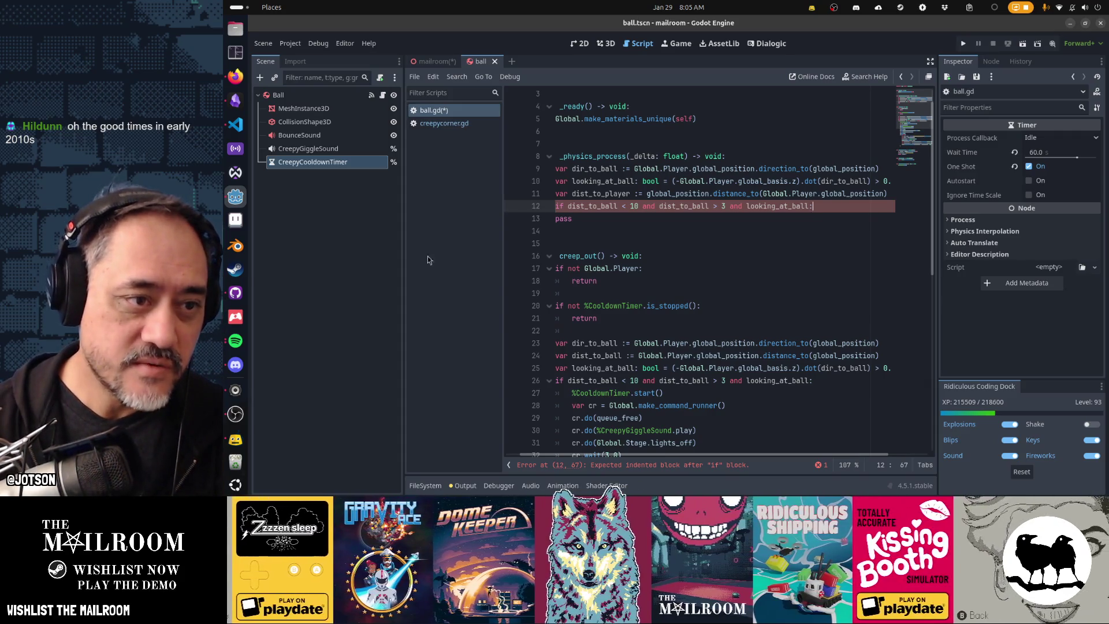
left_click(363, 164)
Delete the CreepyCooldownTimer node from the Ball scene.
key("Delete")
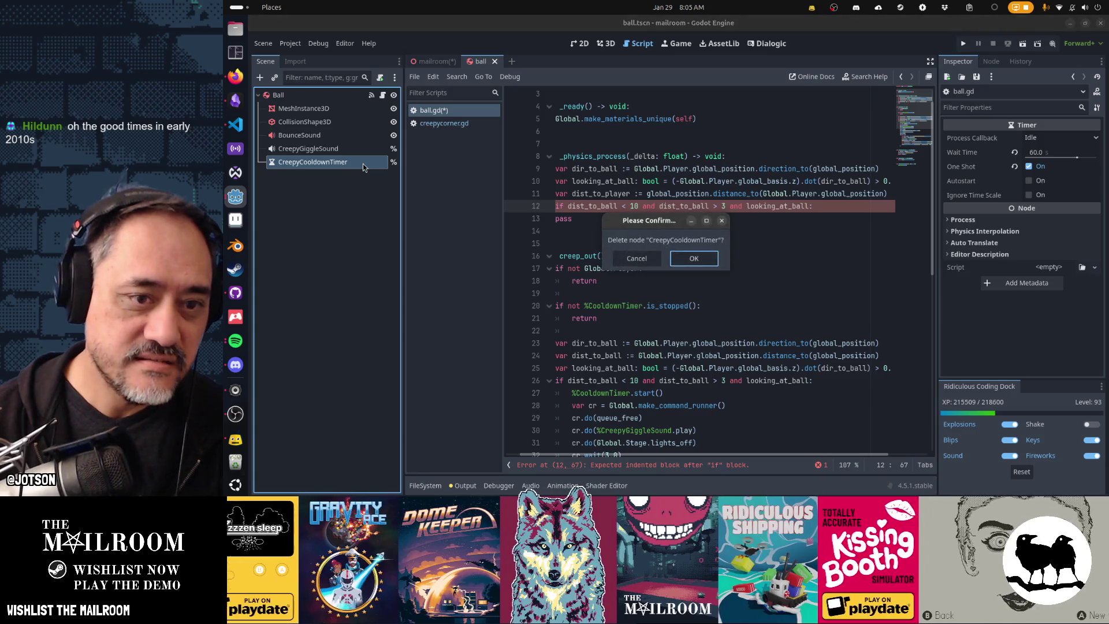
key("Return")
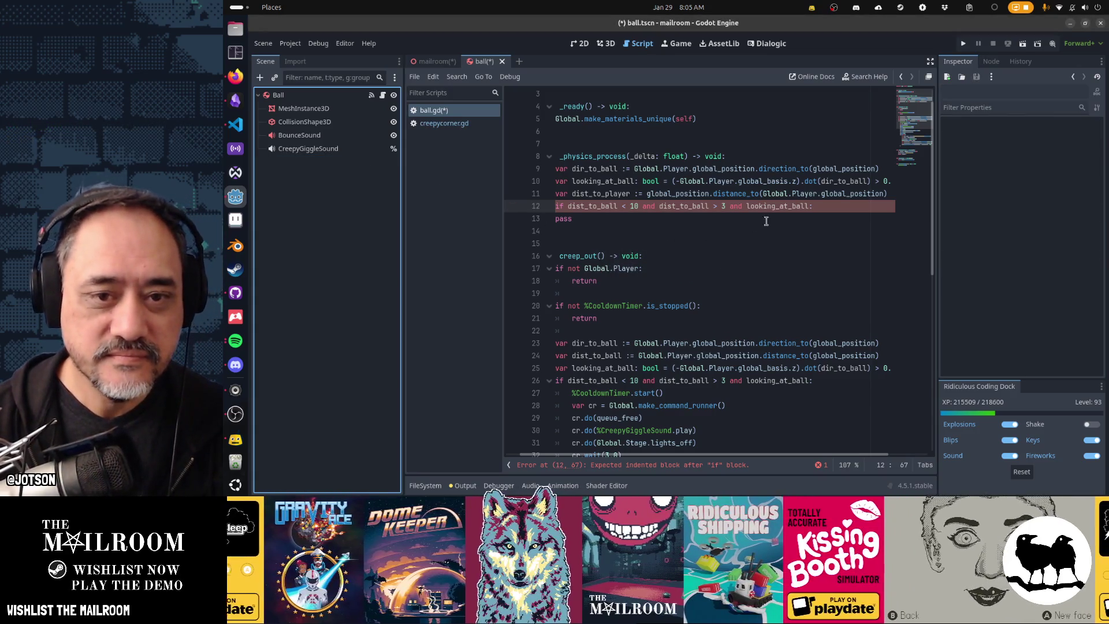
left_click(837, 207)
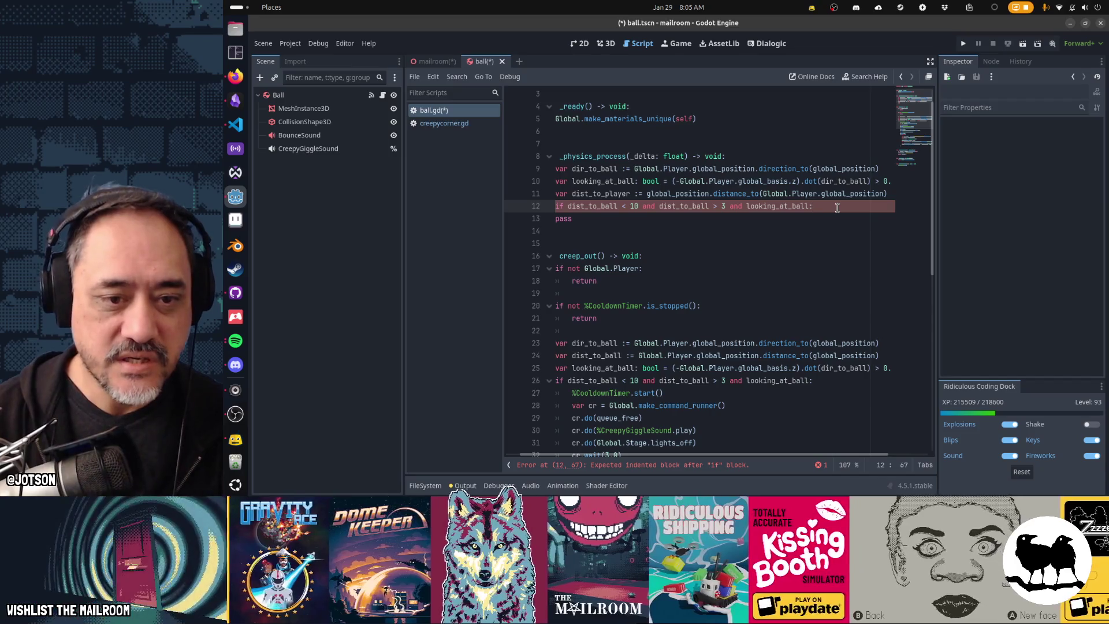
key("Home")
key("Home")
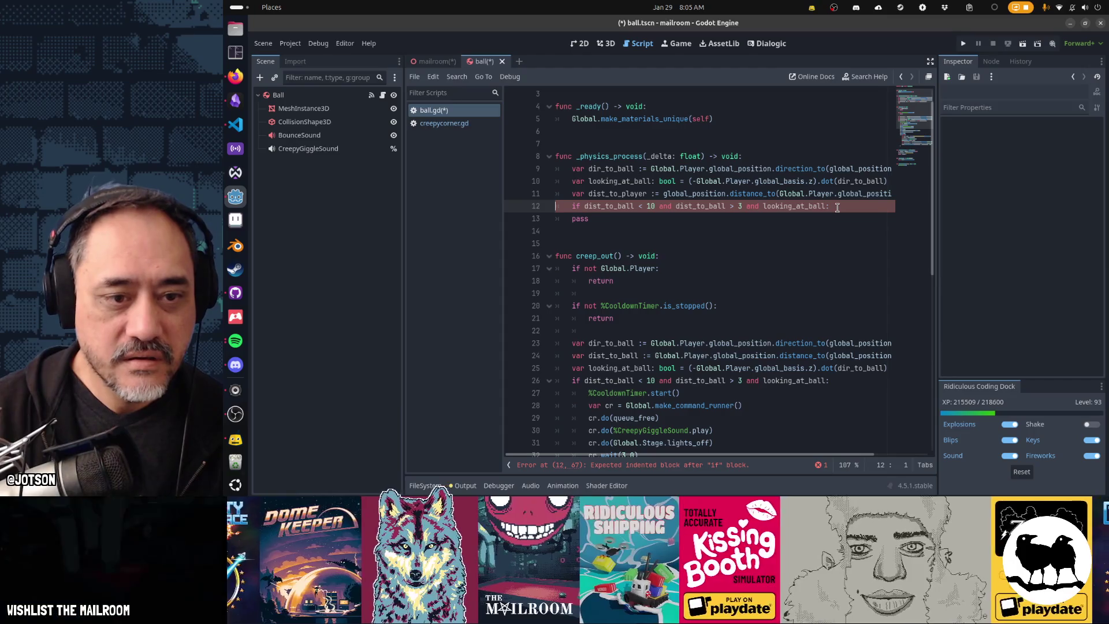
Insert creep_out() as the first line of _physics_process and select the old variable lines below.
key("shift+Up")
key("shift+Up")
key("shift+Up")
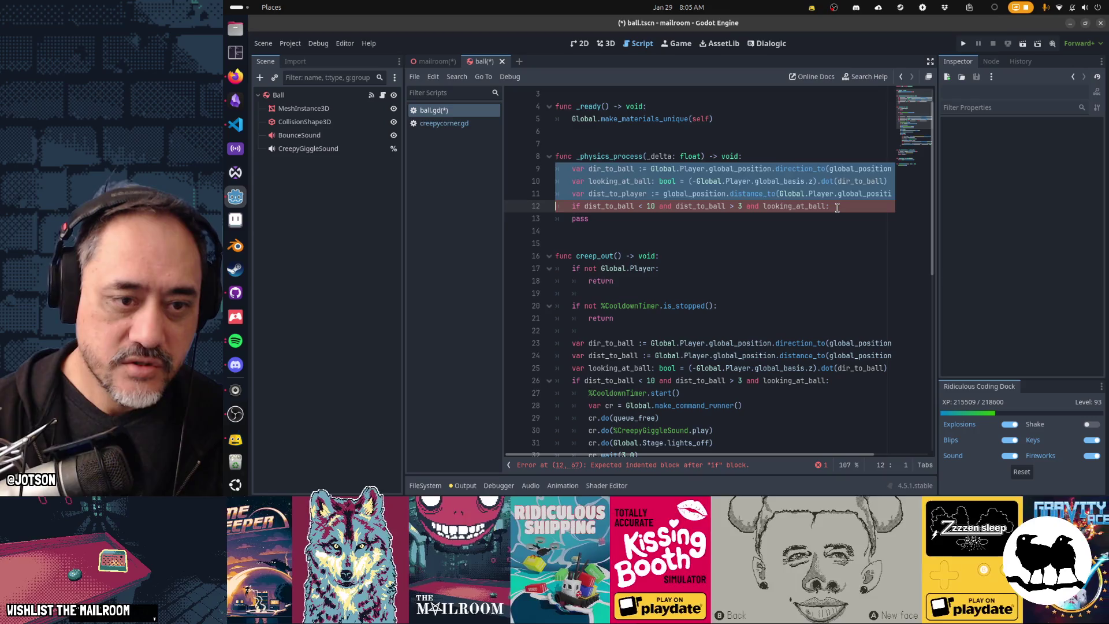
key("Down")
key("Up")
key("Up")
key("Up")
key("Up")
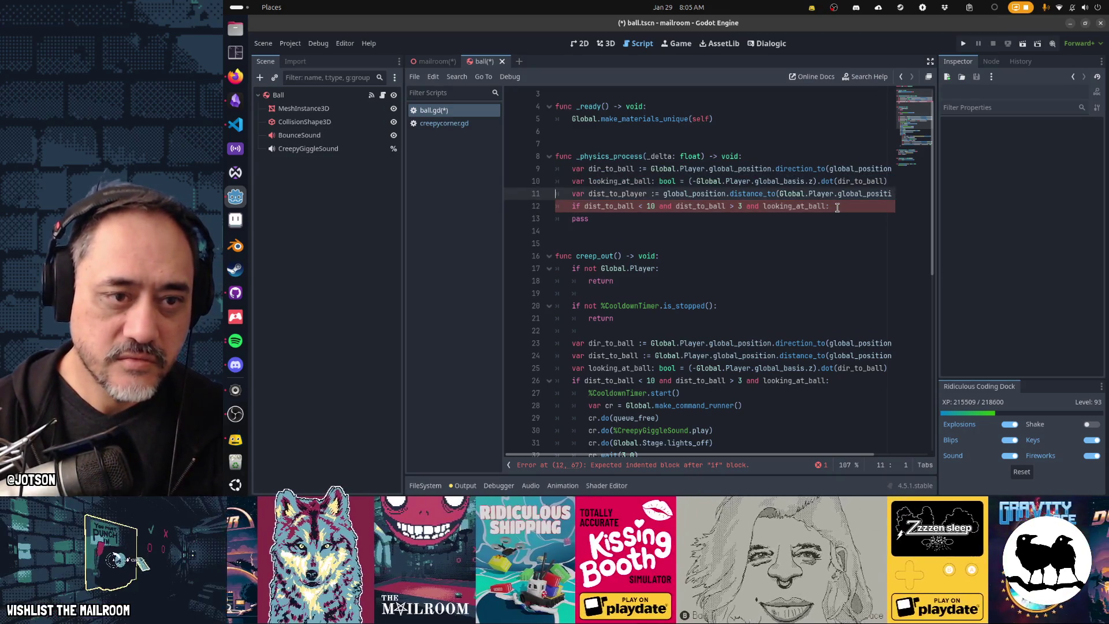
key("End")
key("Return")
type("creep_out()")
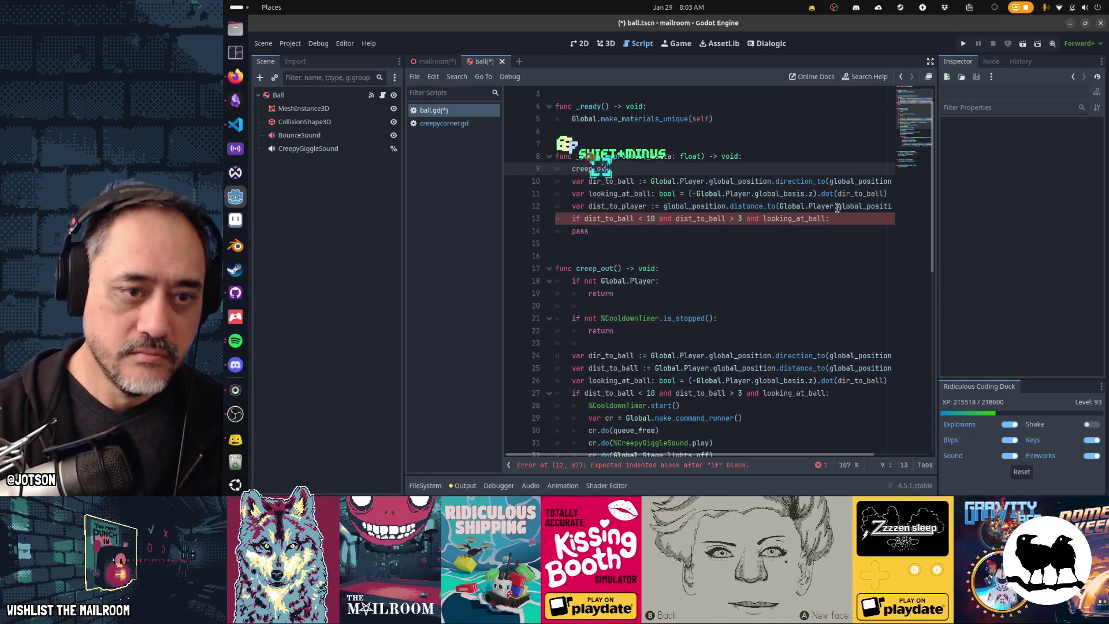
key("Down")
key("Home")
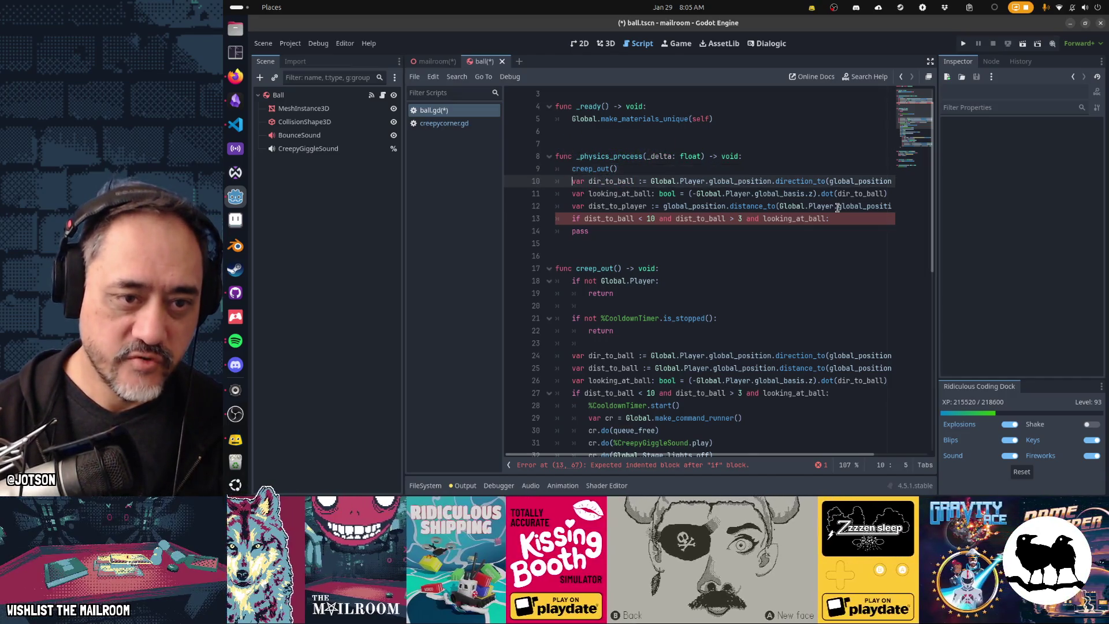
key("shift+Down")
key("shift+Down")
key("shift+Down")
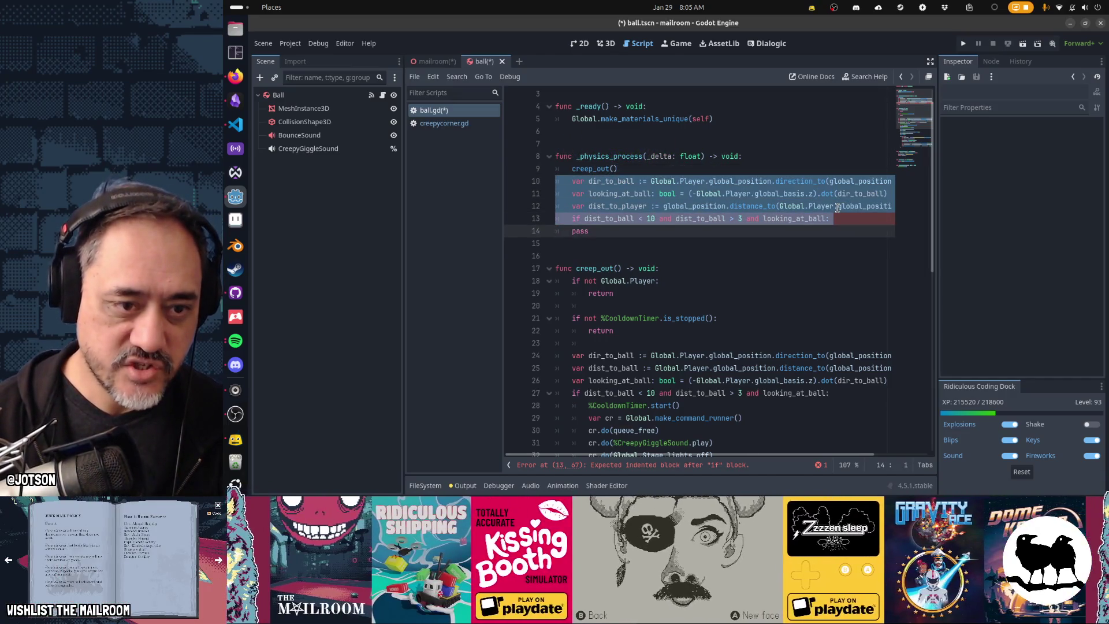
Remove the leftover duplicated distance-and-look lines 10–14 from _physics_process.
key("shift+Down")
key("Delete")
key("Down")
key("Down")
key("Down")
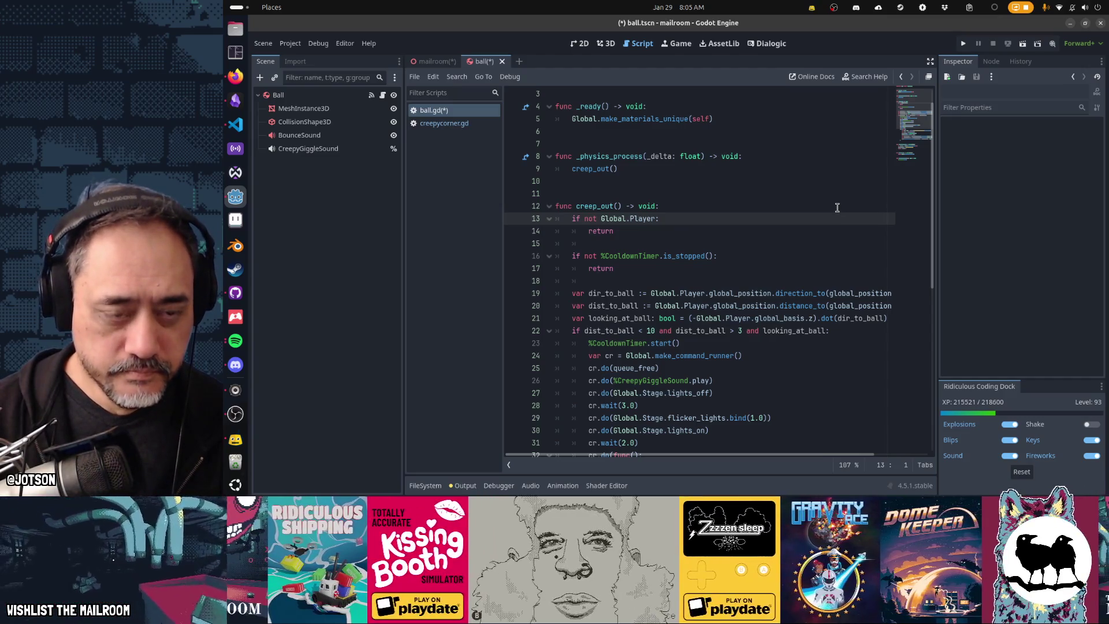
key("shift+Up")
key("shift+Up")
key("shift+Up")
key("Delete")
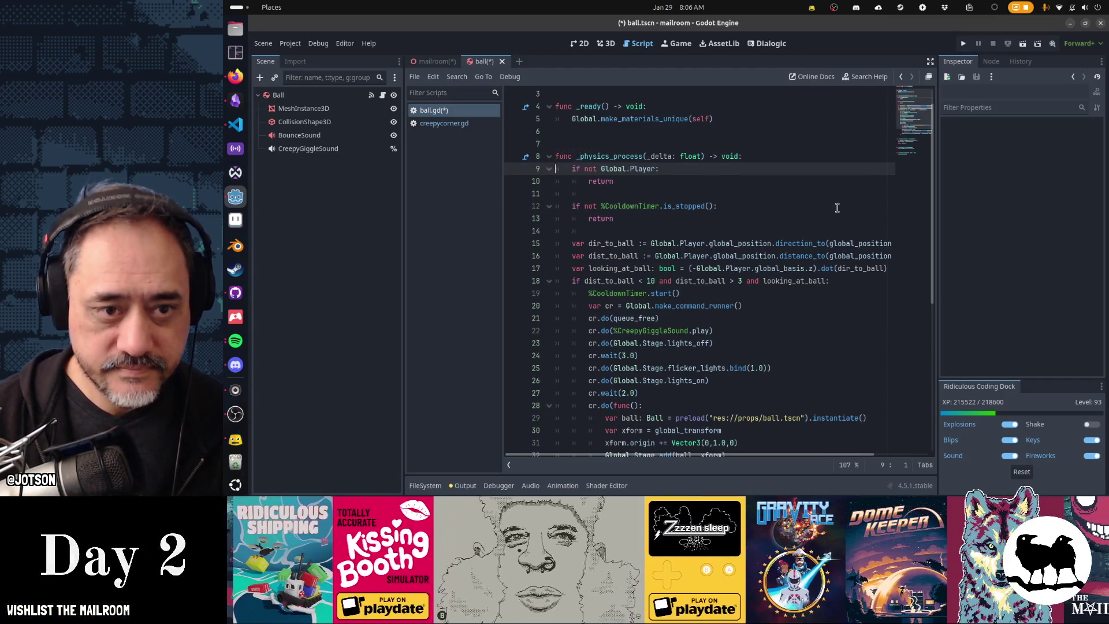
key("ctrl+z")
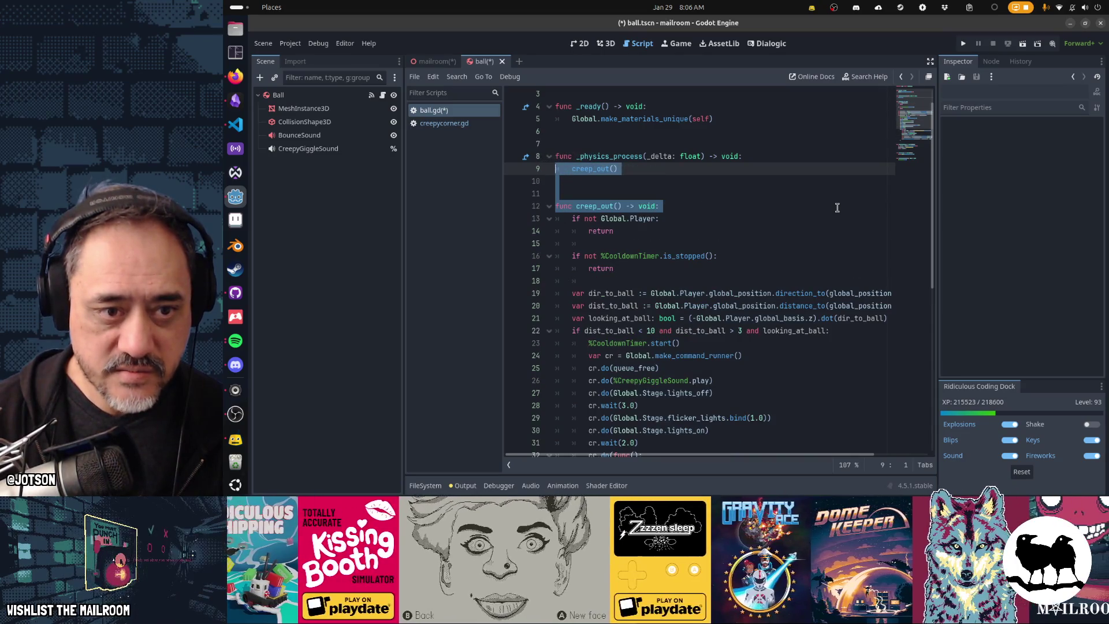
key("Up")
Try merging creep_out's body into _physics_process by deleting the call and header, then undo it.
key("Down")
key("Down")
key("Down")
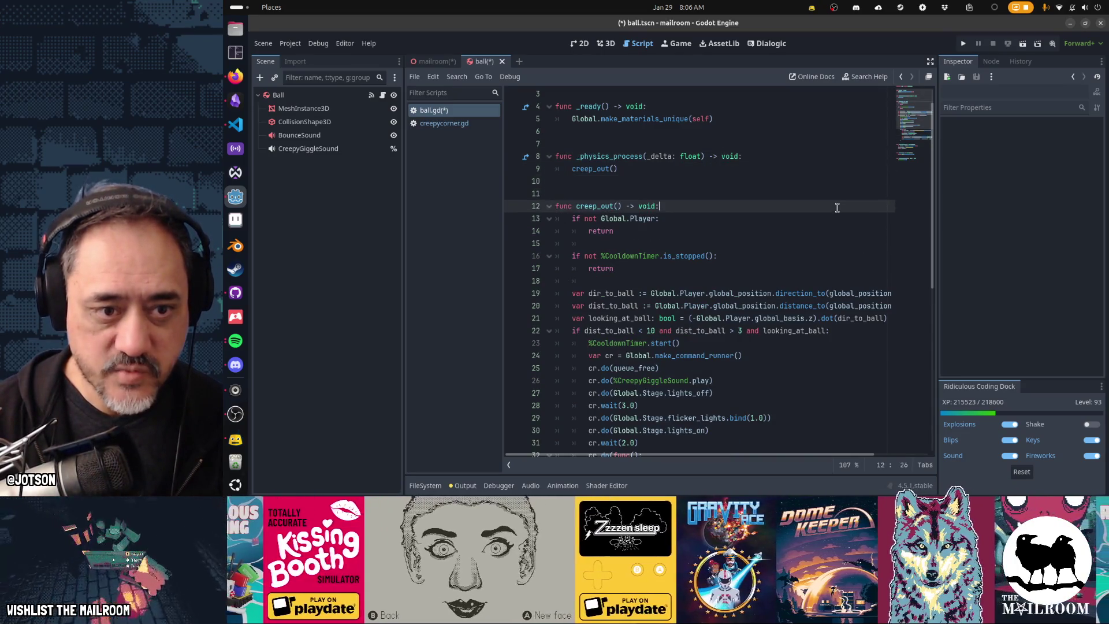
key("End")
key("shift+Home")
key("Down")
key("Down")
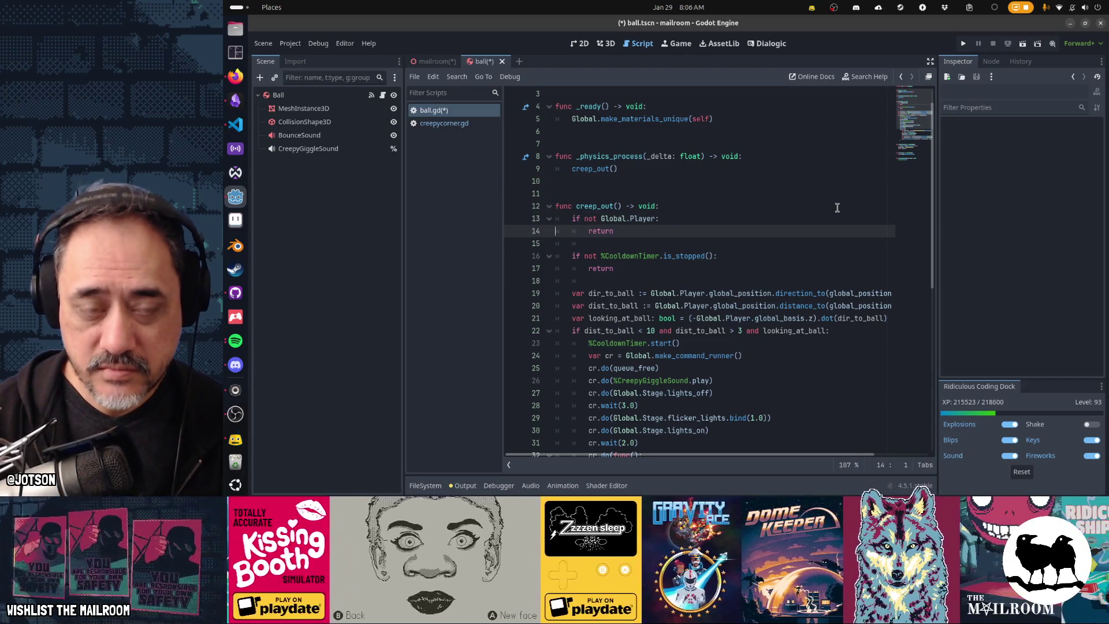
key("Up")
key("shift+Up")
key("shift+Up")
key("shift+Up")
key("Delete")
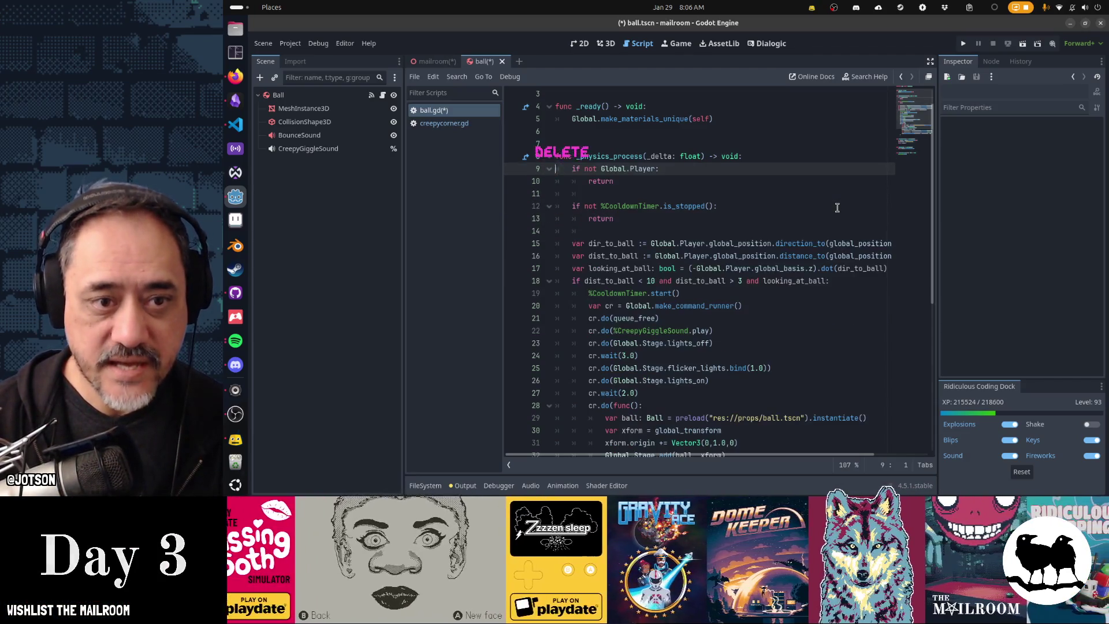
key("Down")
key("Down")
key("Down")
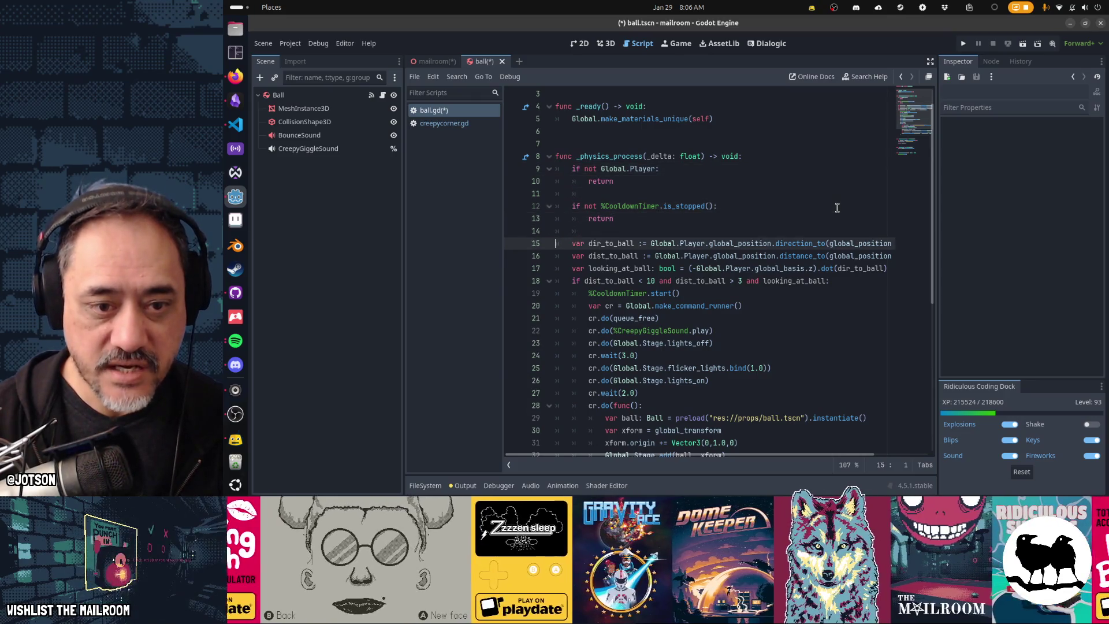
key("Down")
key("Down")
key("Down")
key("ctrl+z")
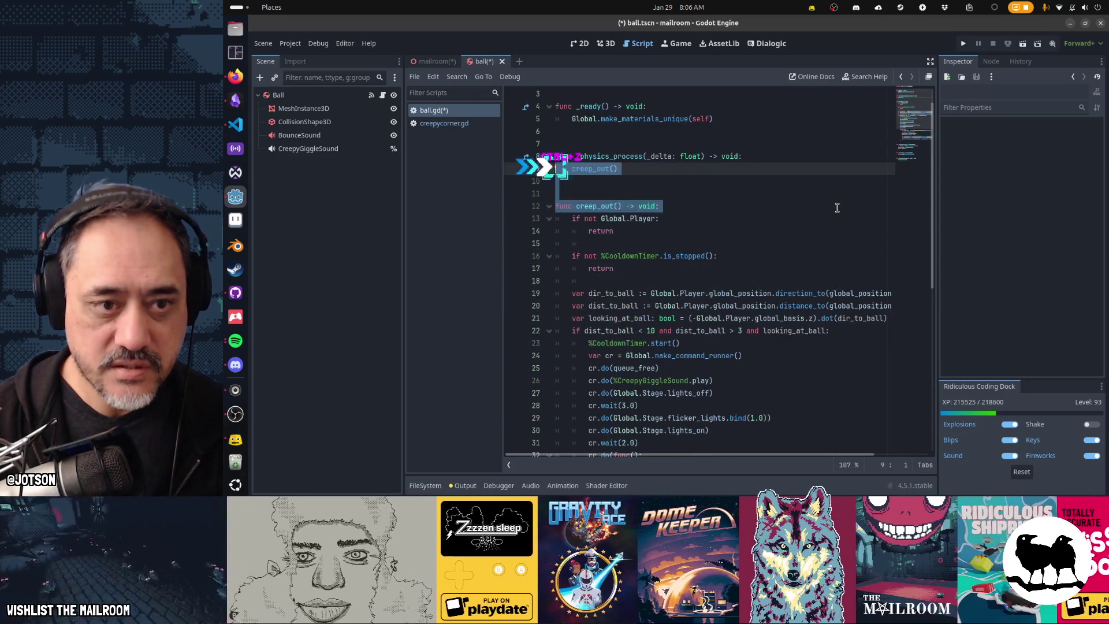
Rename creep_out to creepy_corner in both the call and the function header.
key("Down")
key("Down")
key("Down")
key("End")
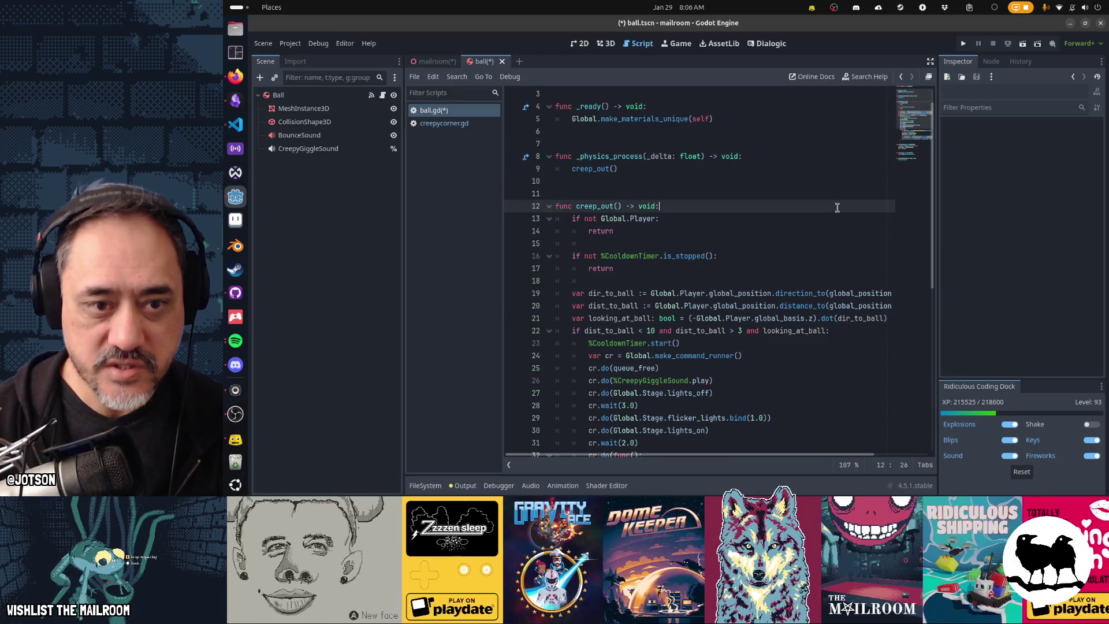
key("shift+Home")
key("Up")
key("Up")
key("Up")
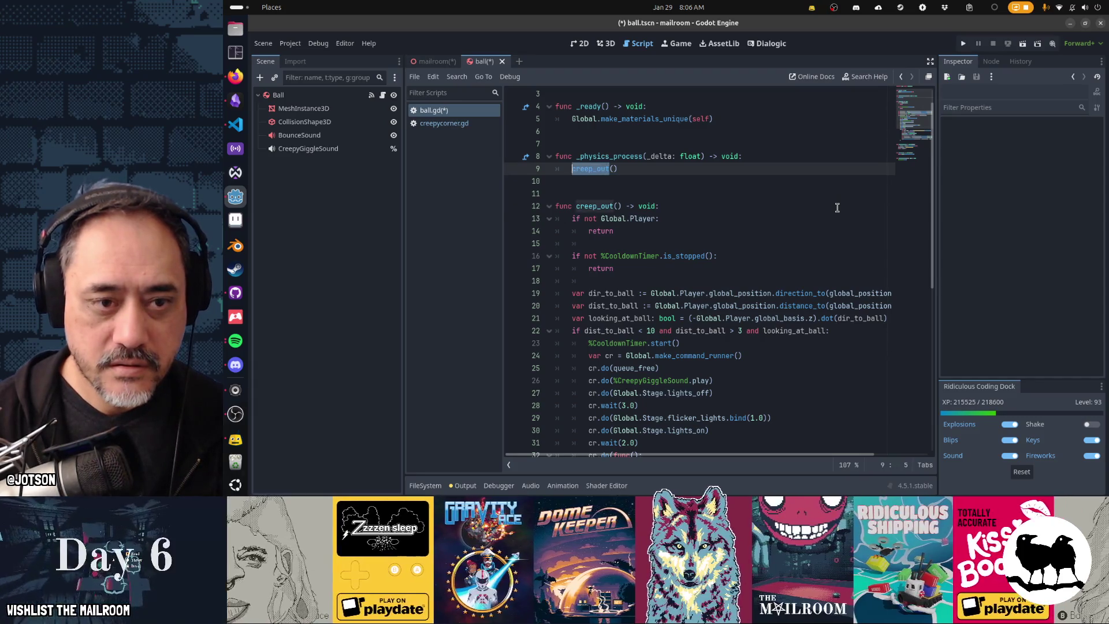
key("ctrl+d")
key("ctrl+d")
type("cree")
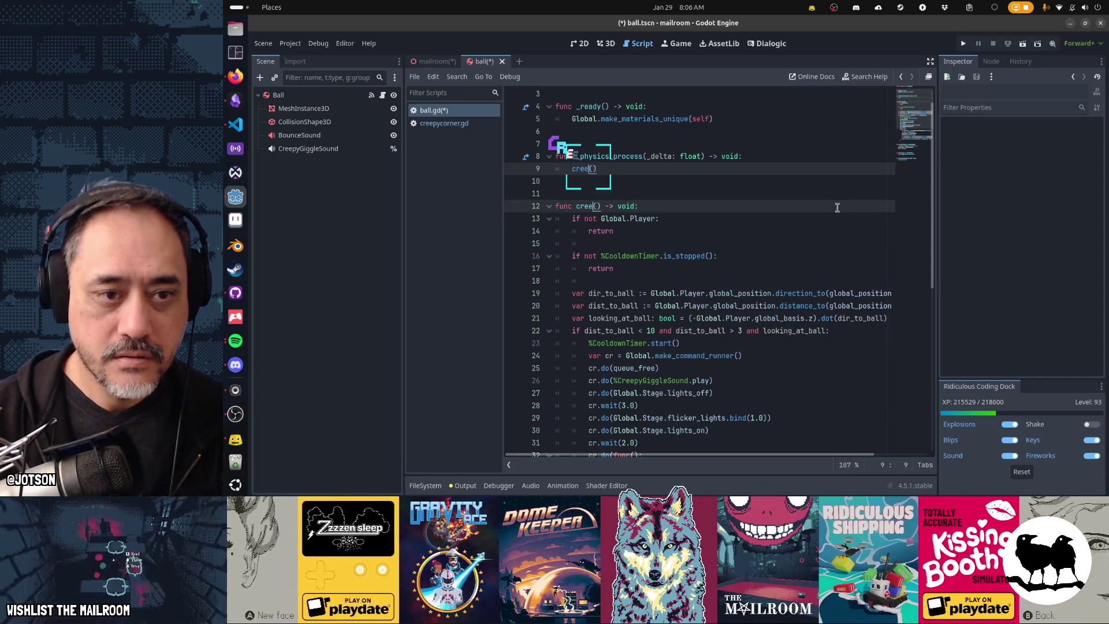
type("py_corner")
key("Escape")
key("Down")
key("Down")
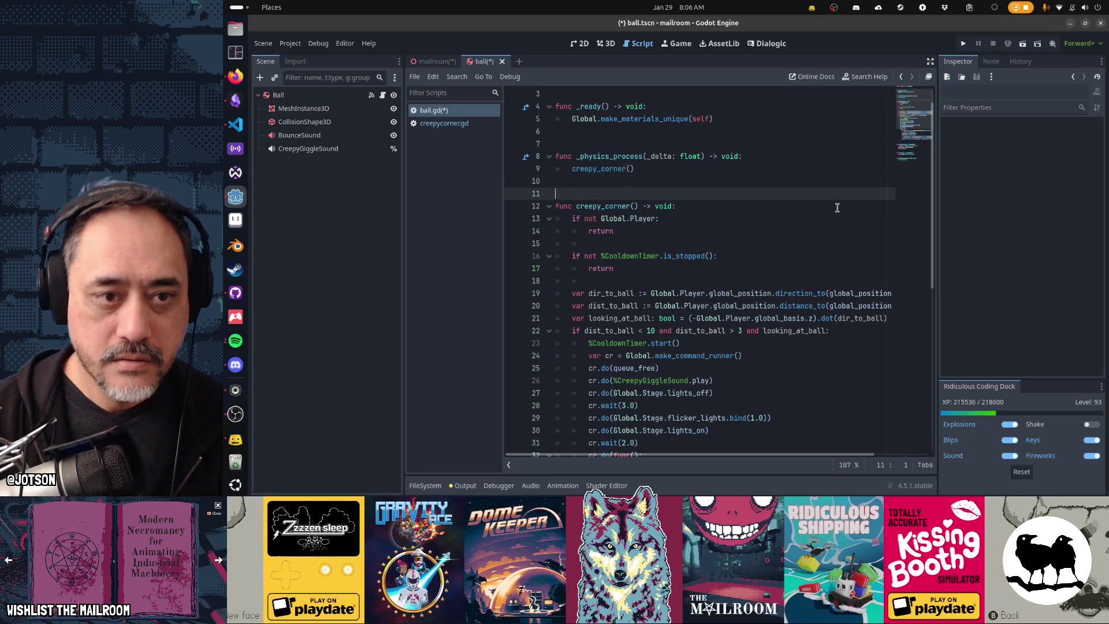
key("Down")
key("Down")
key("Down")
key("Down")
key("Down")
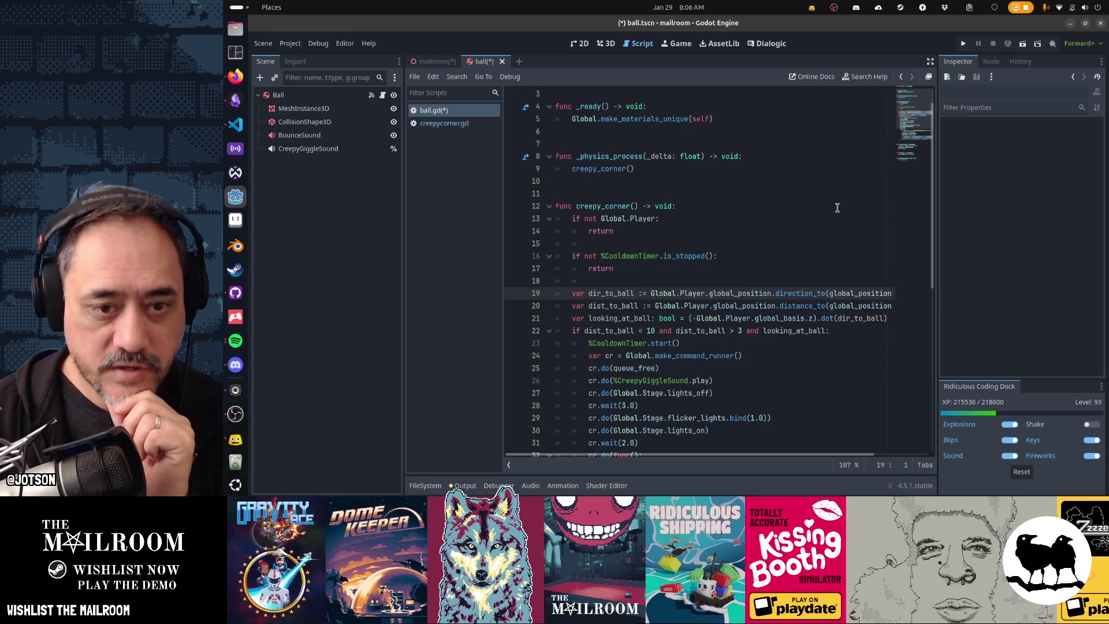
Delete the %CooldownTimer.start() line from creepy_corner's distance-and-look condition.
key("End")
key("Down")
key("Home")
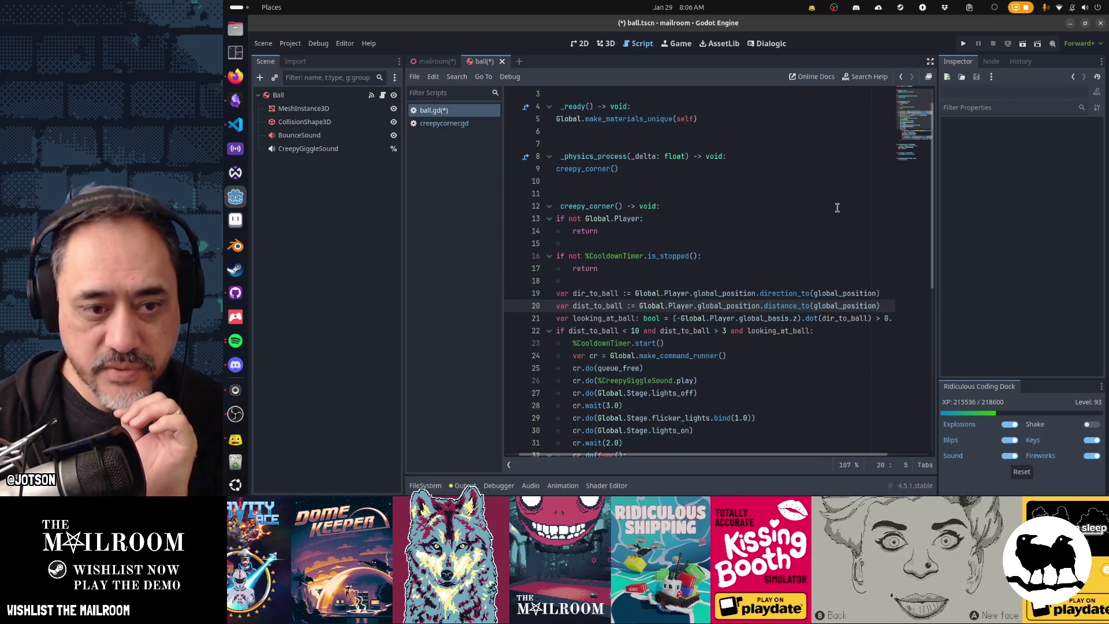
key("Down")
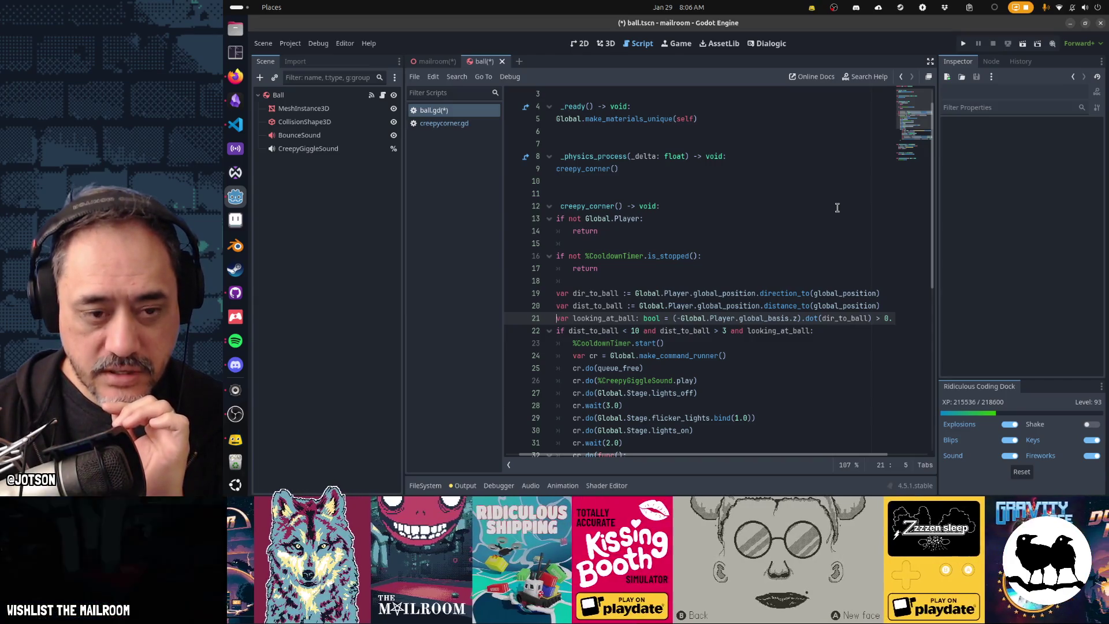
key("Down")
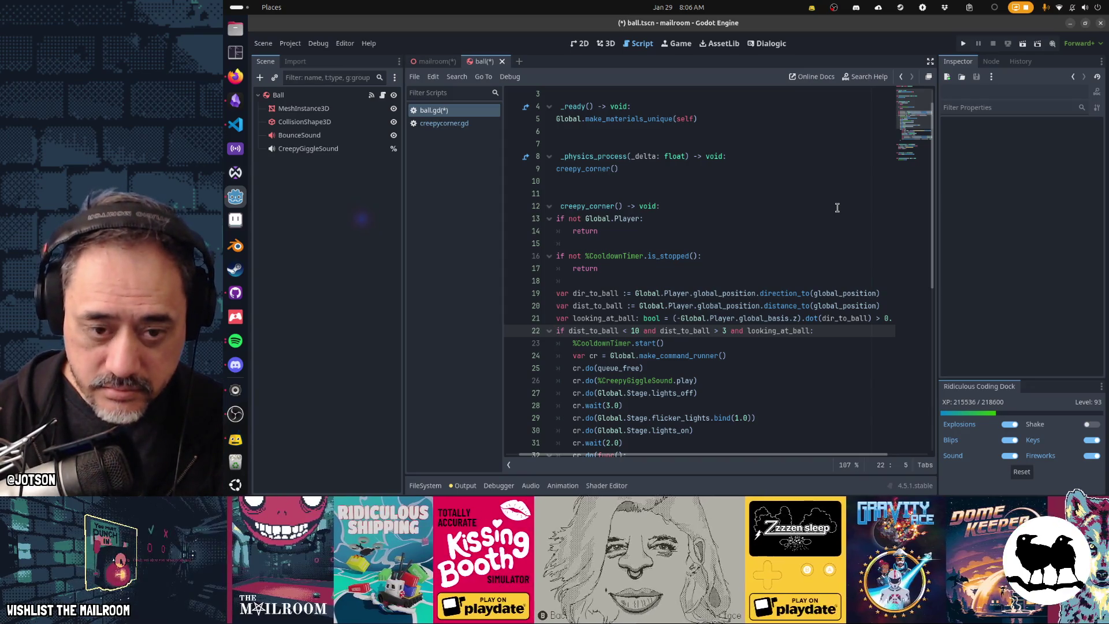
key("Down")
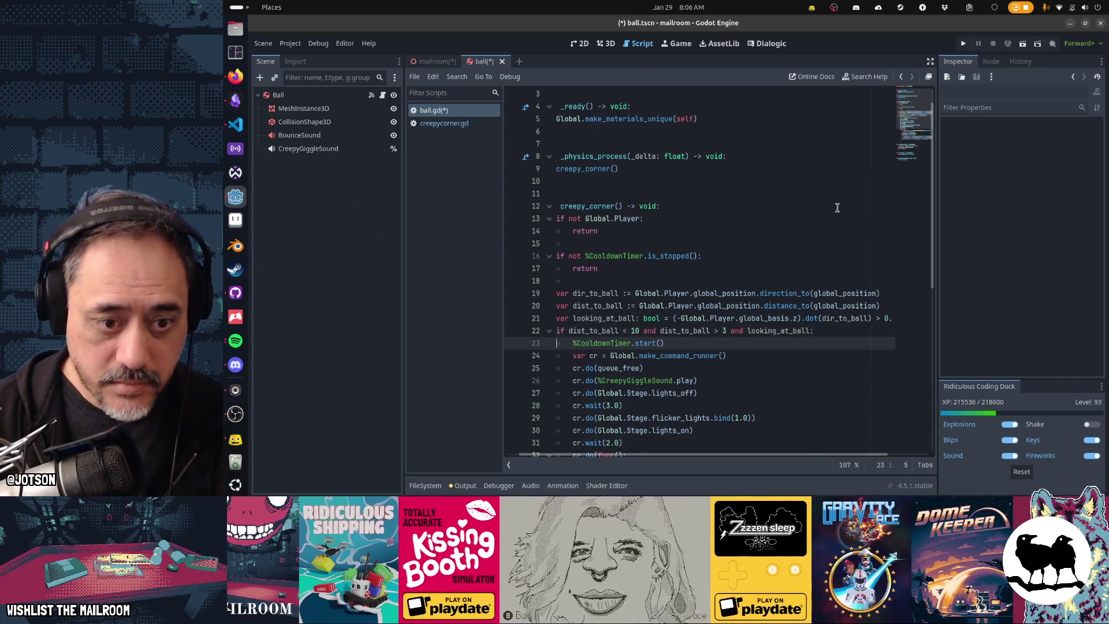
key("Home")
key("Home")
scroll(838, 207, "down", 3)
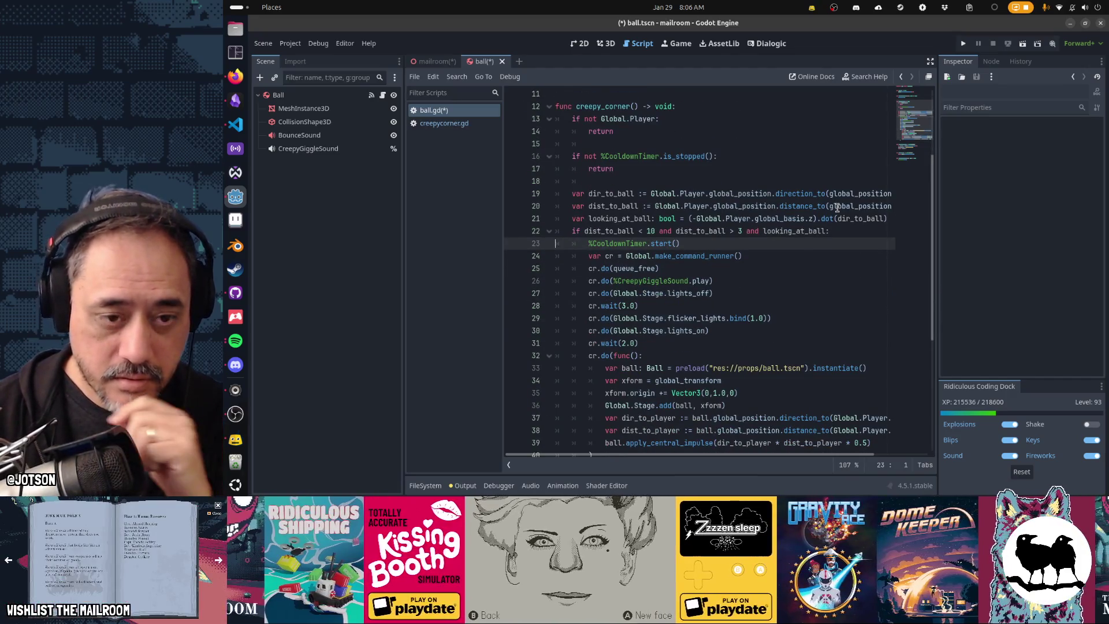
key("shift+Down")
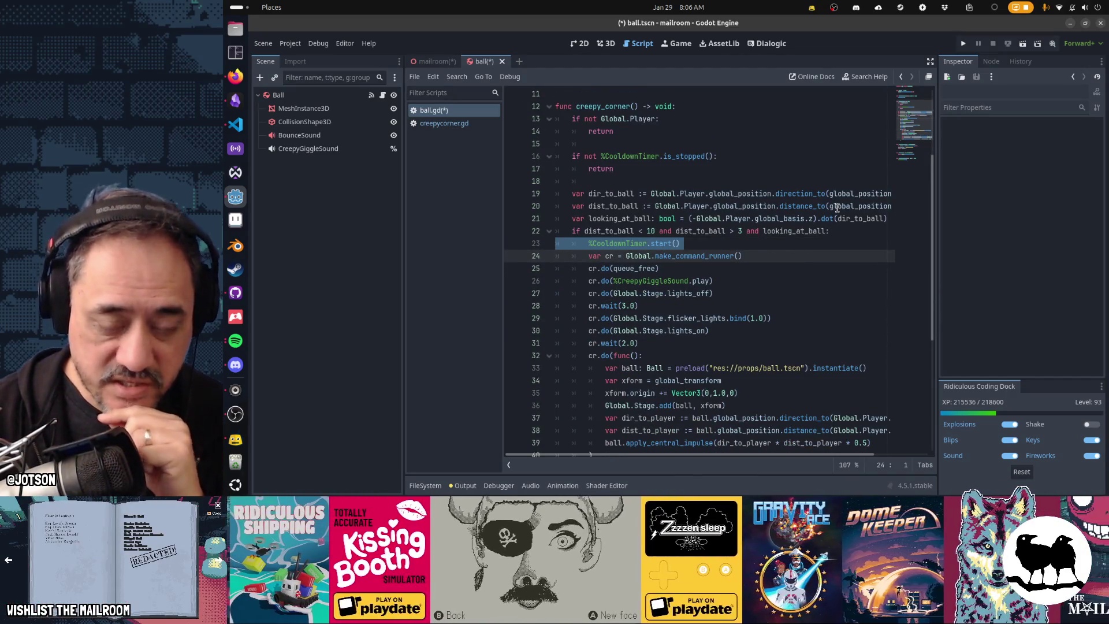
key("Delete")
key("Down")
Review creepy_corner down to the new-ball spawning code, then undo the last scene change.
key("shift+Down")
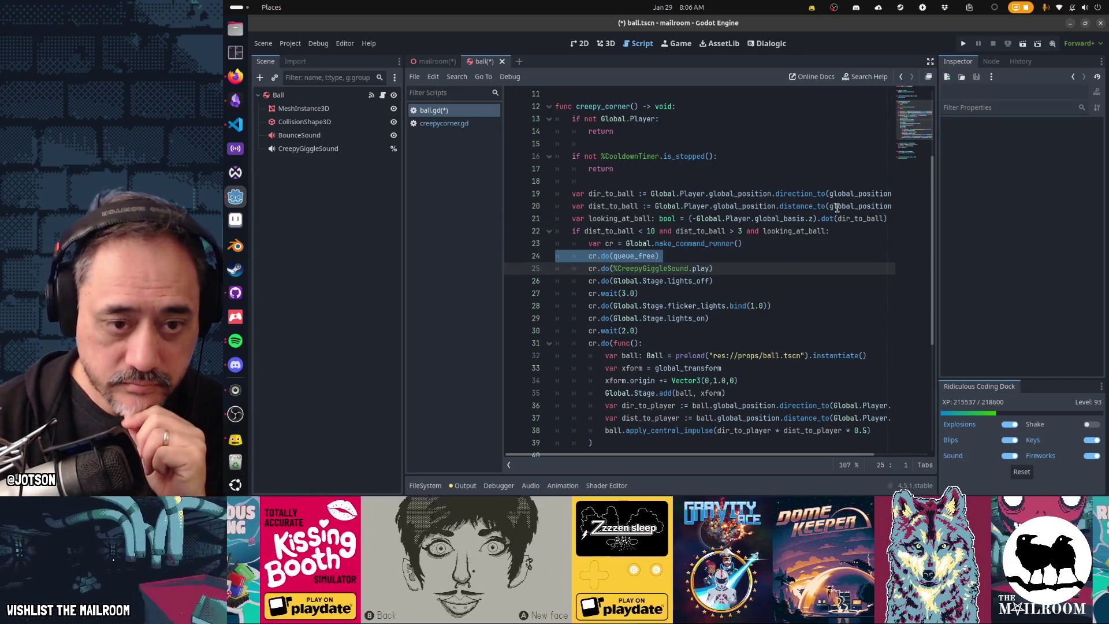
key("Down")
key("Down")
key("Down")
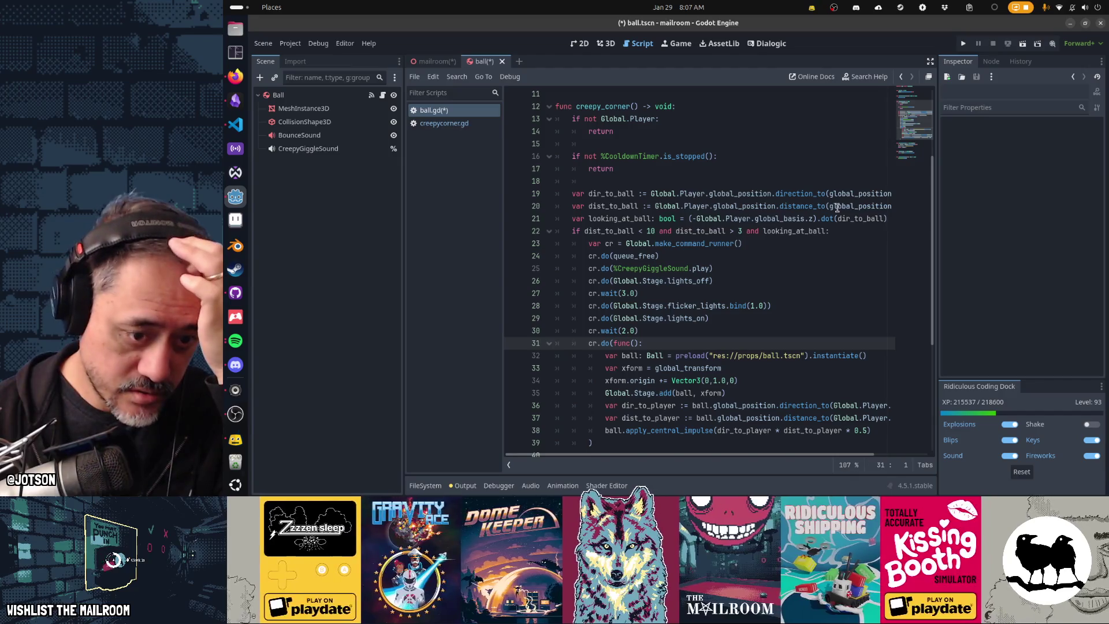
key("Down")
key("Down")
key("Down")
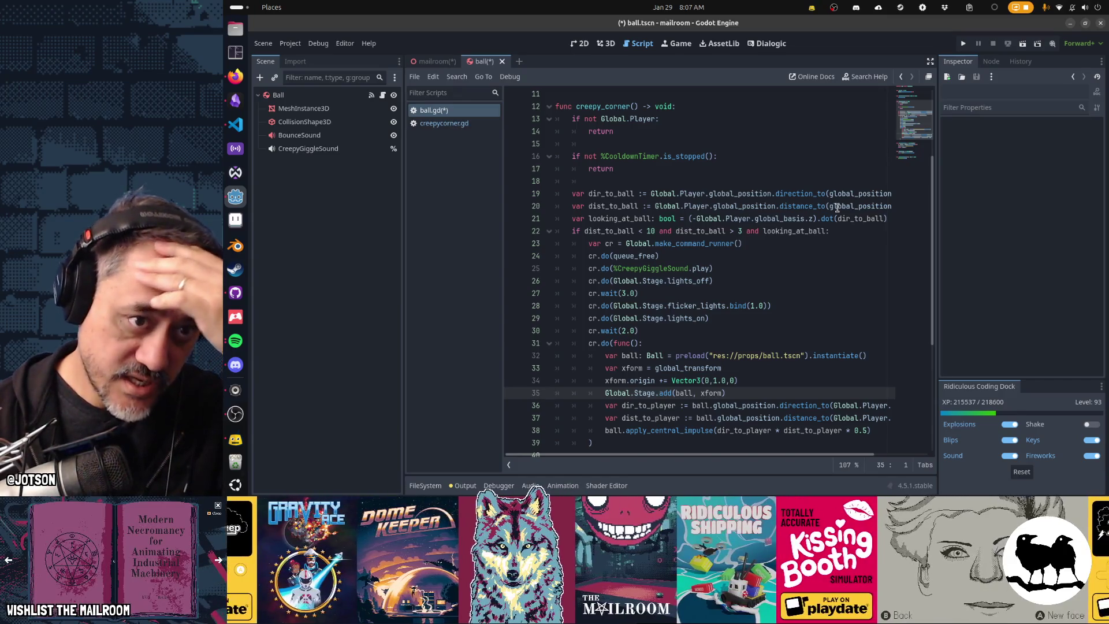
key("Up")
key("Up")
key("Up")
key("Down")
key("Down")
key("Down")
key("Down")
key("Down")
key("Down")
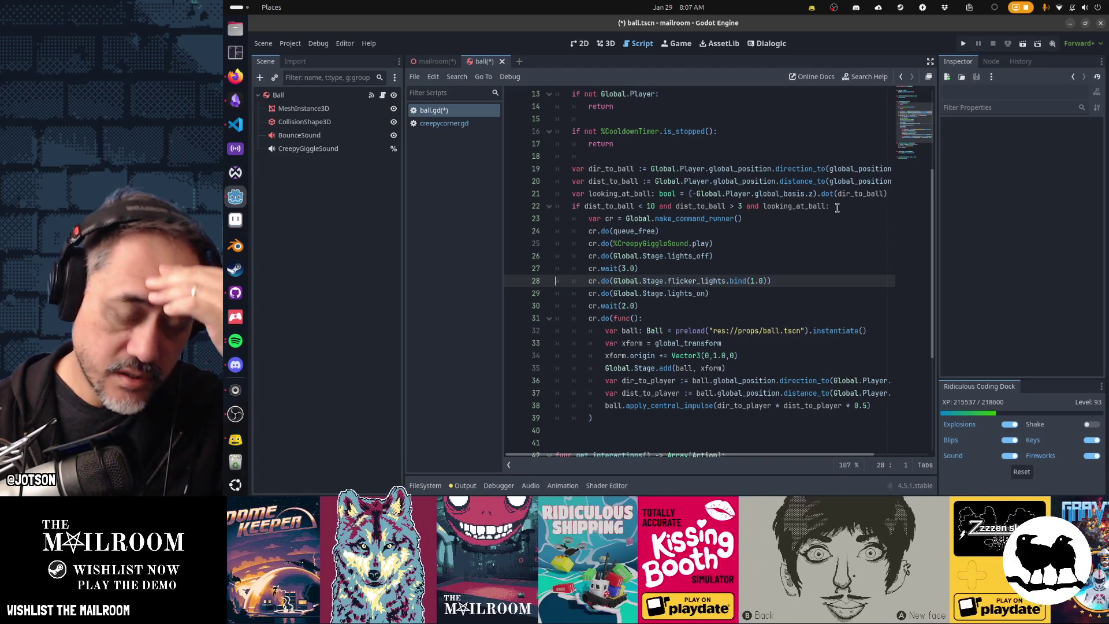
key("Up")
key("Up")
key("Up")
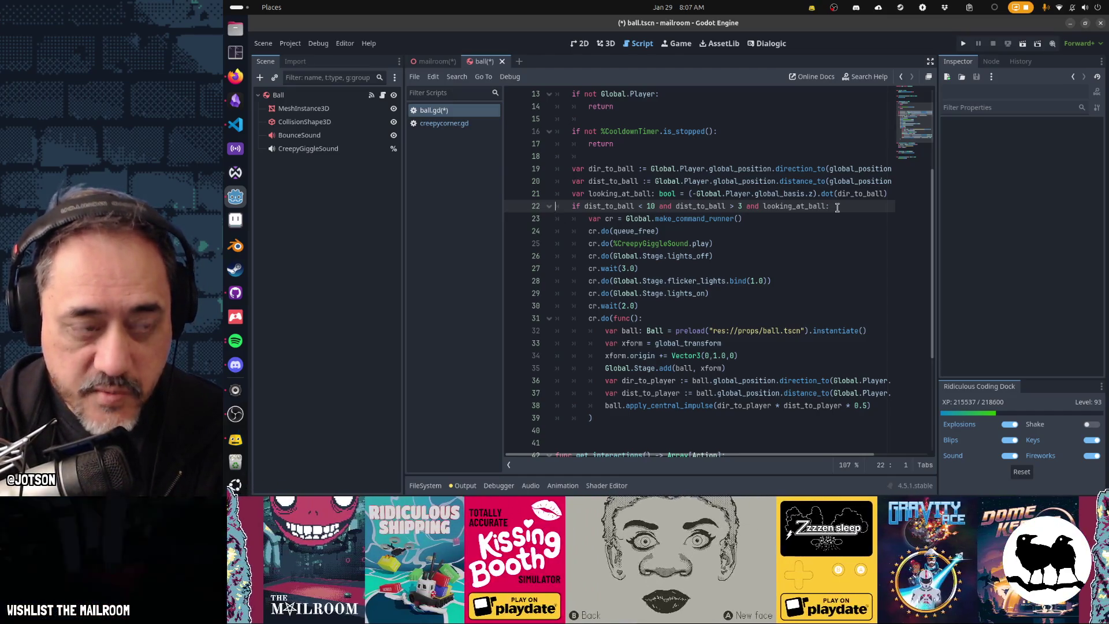
key("ctrl+z")
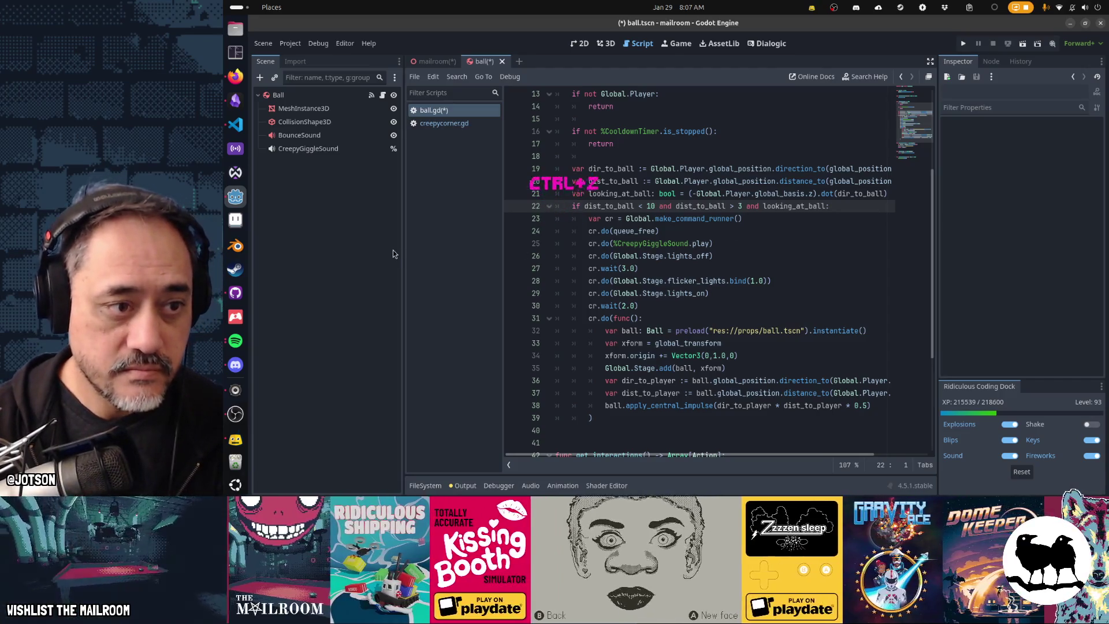
Inspect the restored one-shot 60-second CreepyCooldownTimer node, then return to the ball-spawning code.
left_click(355, 167)
key("ctrl+z")
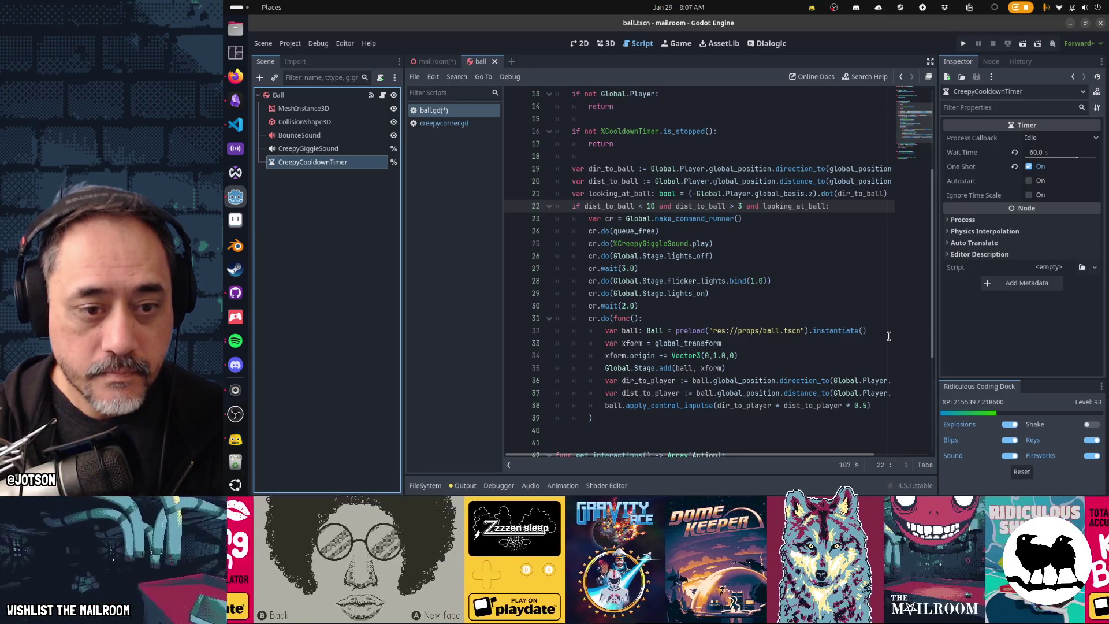
left_click(886, 333)
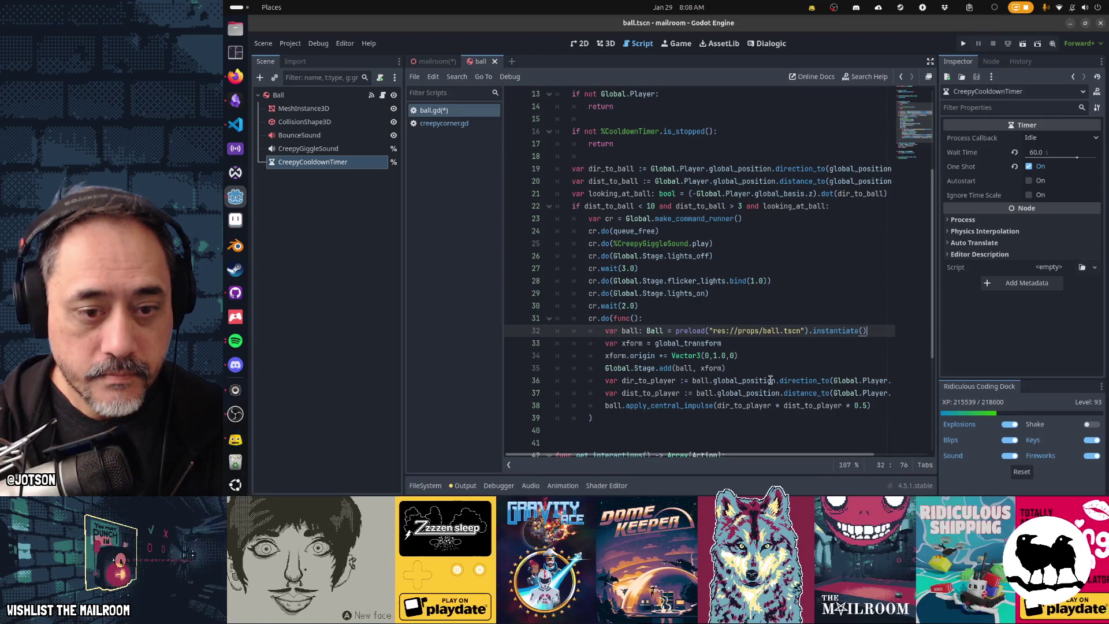
Add ball.start_creepy_cooldown() after the Global.Stage.add(ball, xform) line.
left_click(758, 369)
key("Return")
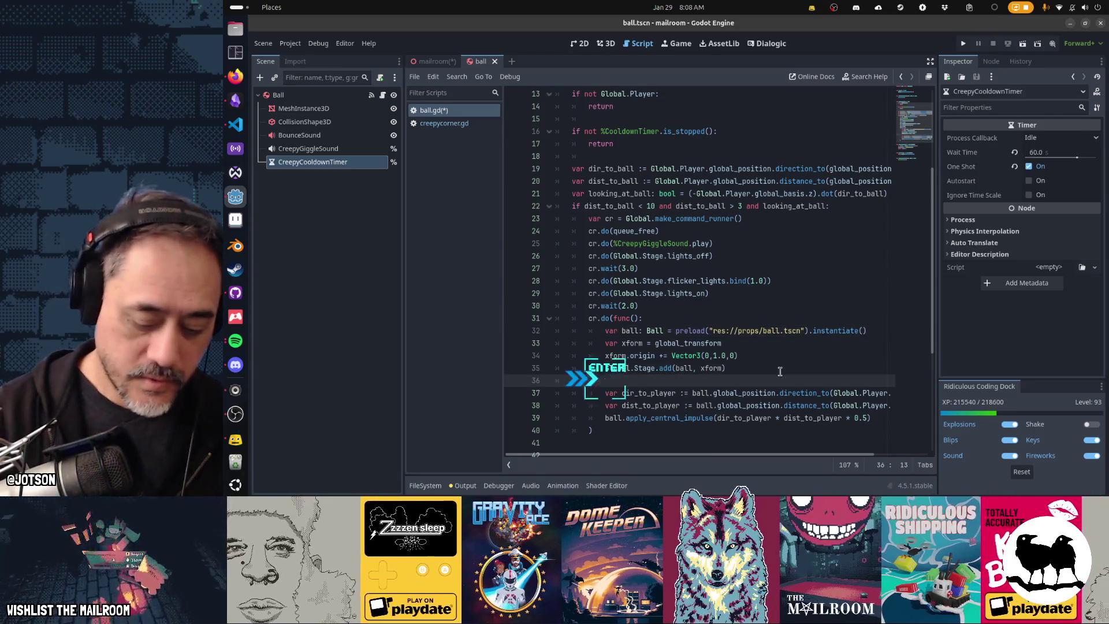
type("ball.start")
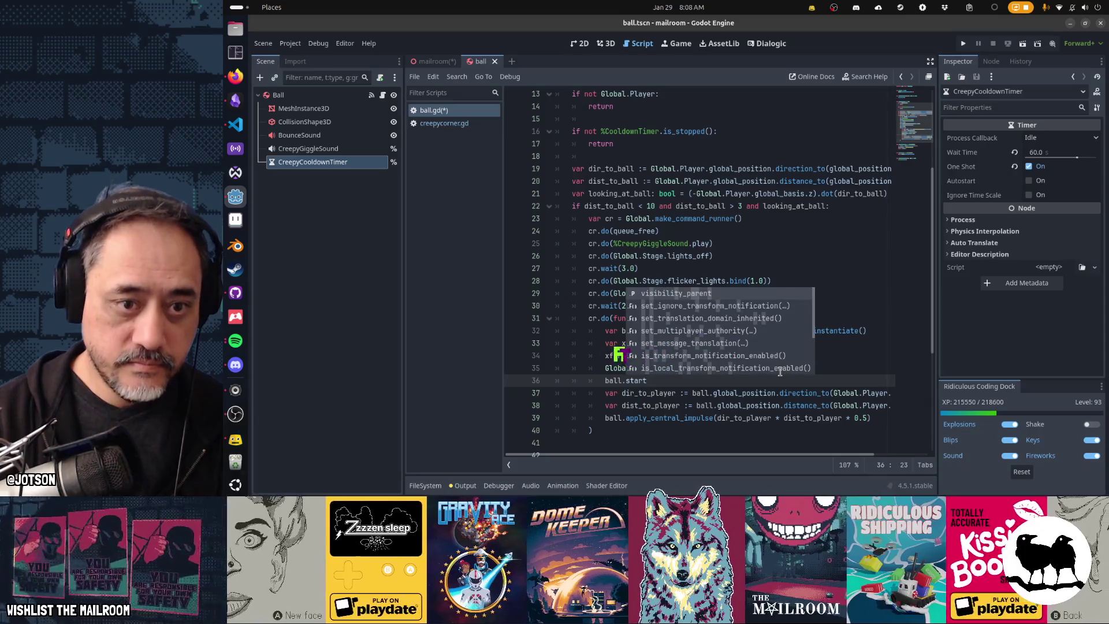
type("_timer()")
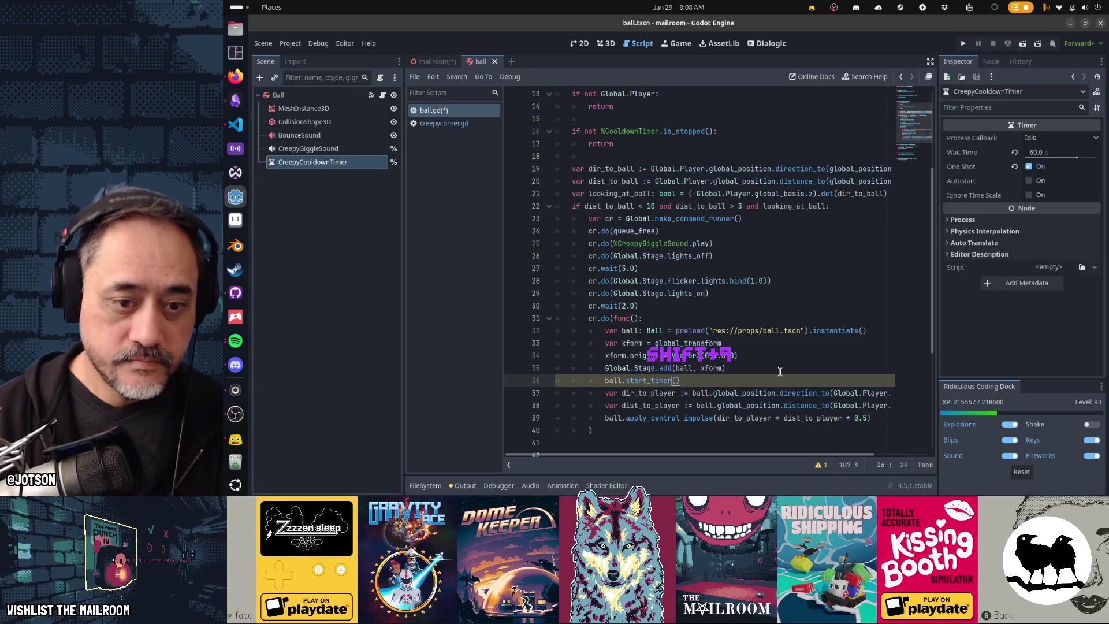
key("Left")
key("Left")
key("ctrl+shift+Left")
type("co")
type("eepy_cooldown")
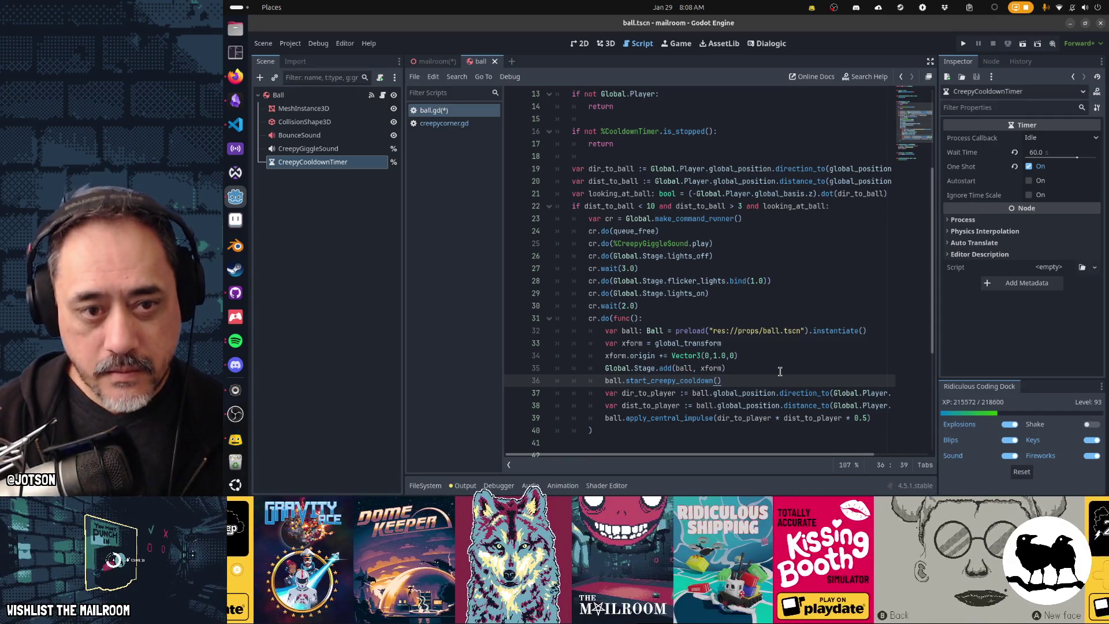
key("ctrl+z")
key("ctrl+z")
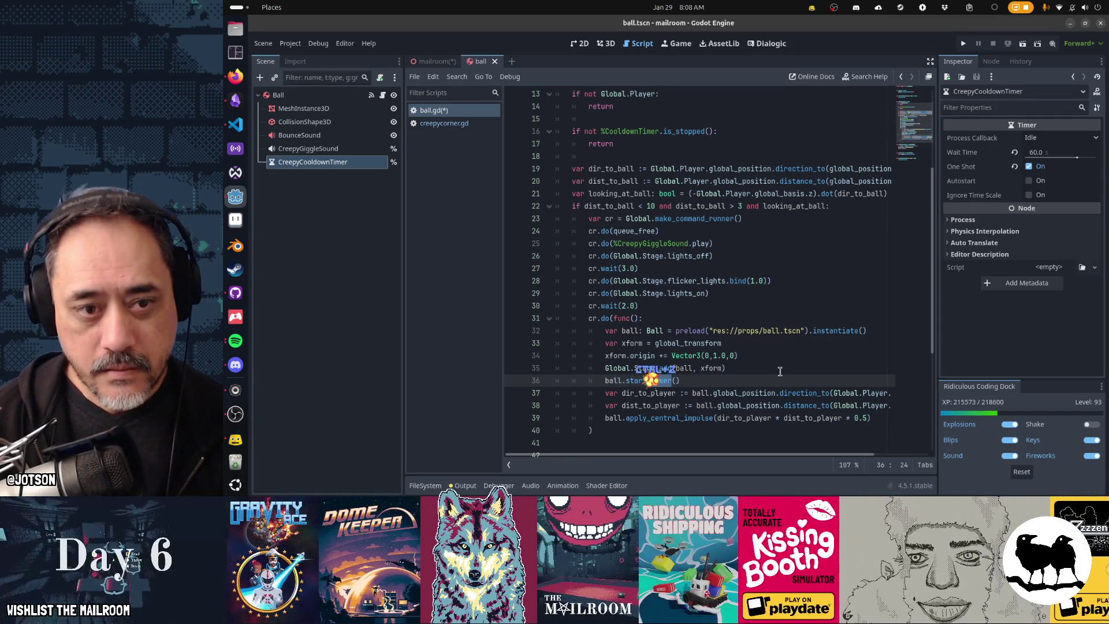
key("ctrl+shift+z")
key("ctrl+shift+z")
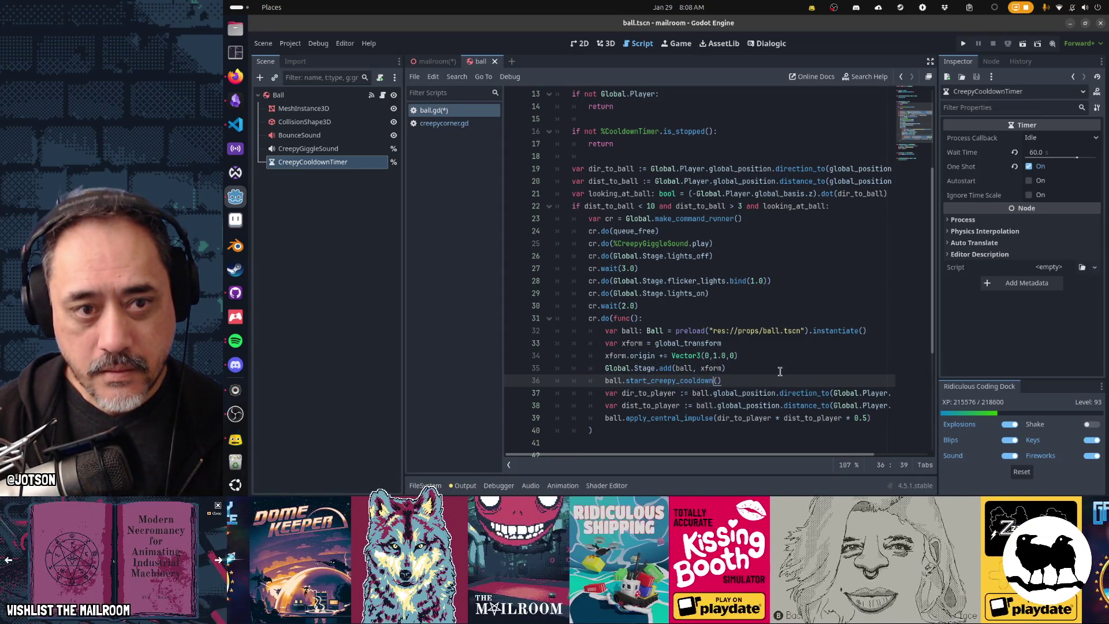
Rename %CooldownTimer to %CreepyCooldownTimer in the cooldown check on line 16.
key("Up")
key("Up")
key("Up")
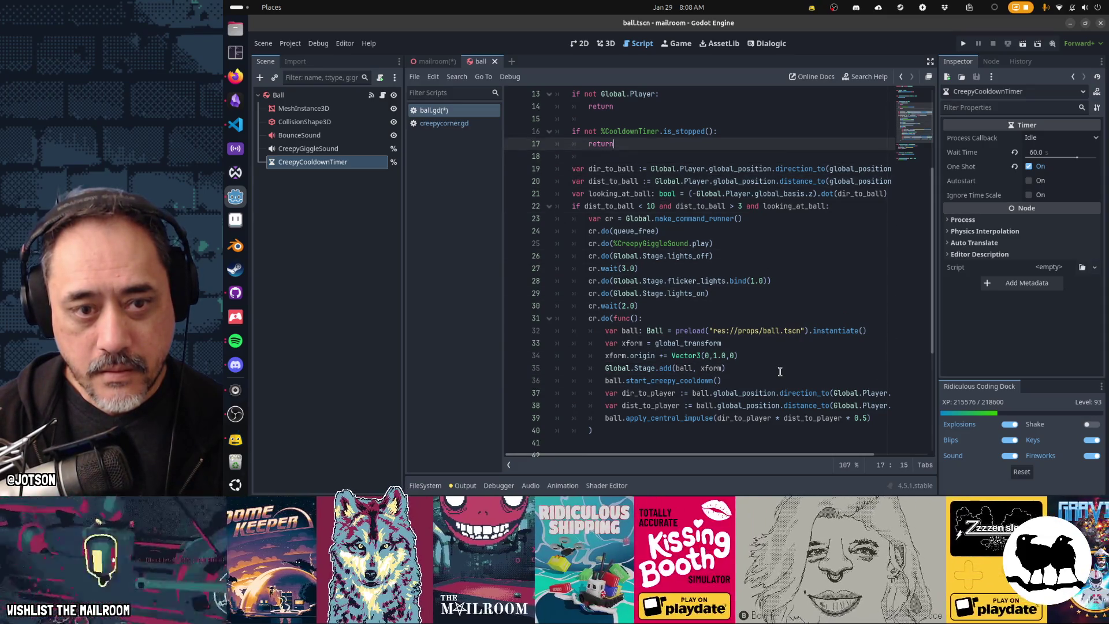
key("Up")
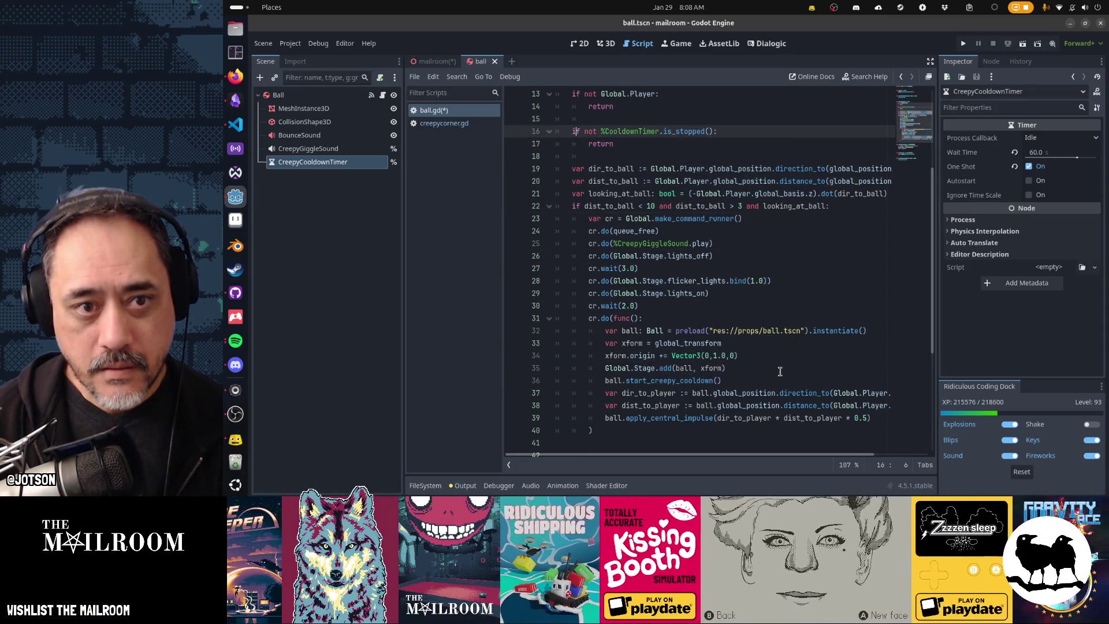
type("Creepy")
key("Home")
scroll(779, 372, "up", 2)
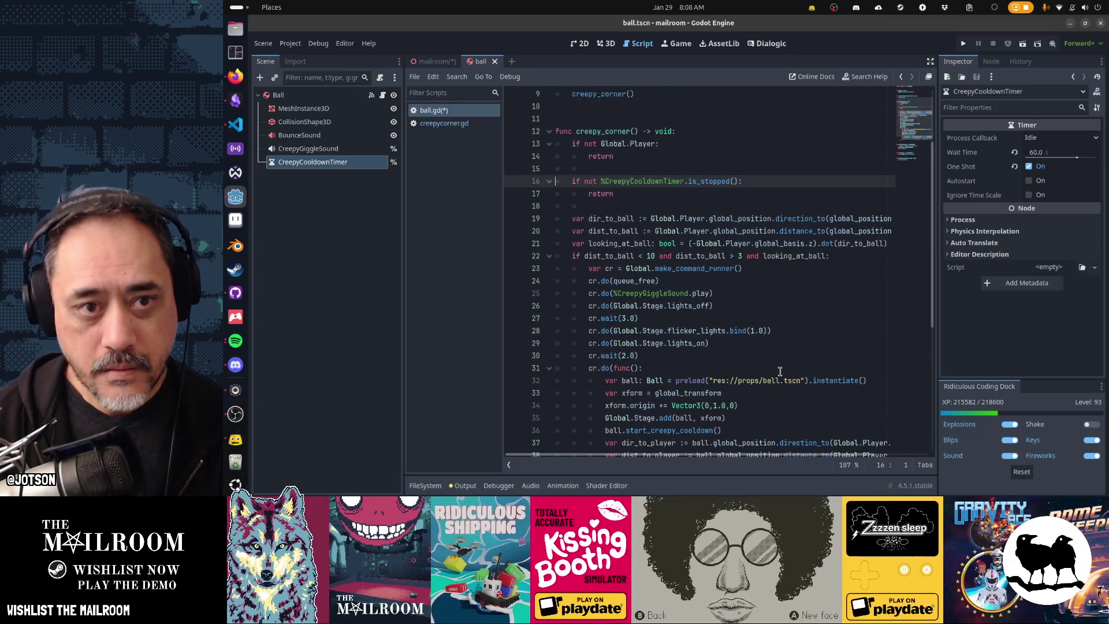
Add func start_creepy_cooldown() -> void: that calls %CreepyCooldownTimer.start(), and save.
scroll(780, 371, "down", 1)
key("Down")
key("Down")
key("Down")
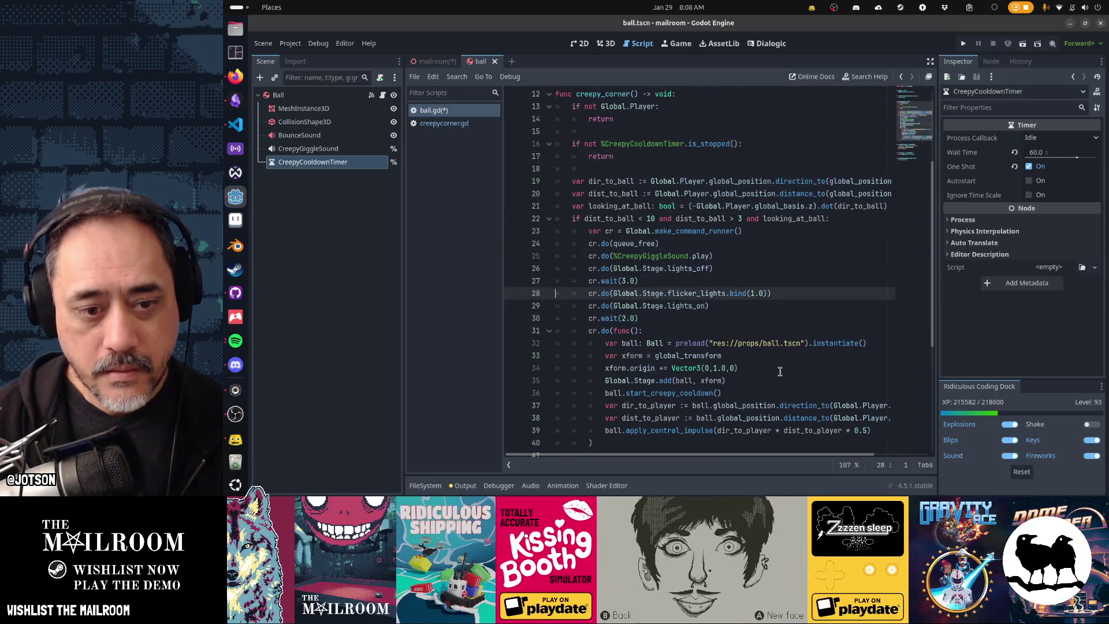
key("ctrl+End")
key("Up")
key("Up")
key("Up")
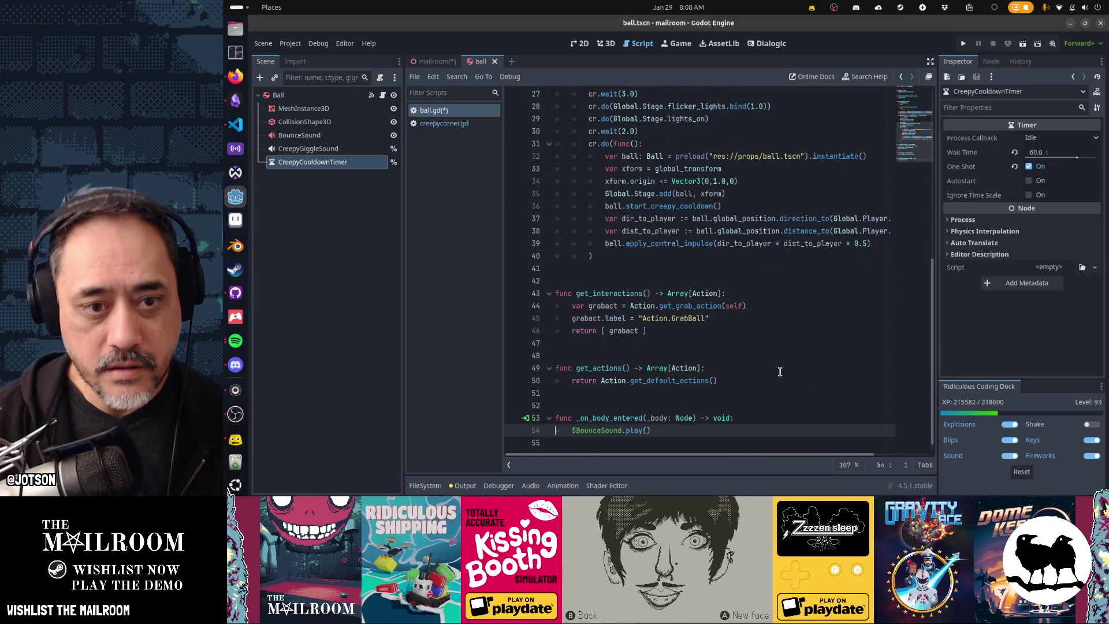
key("Return")
key("Return")
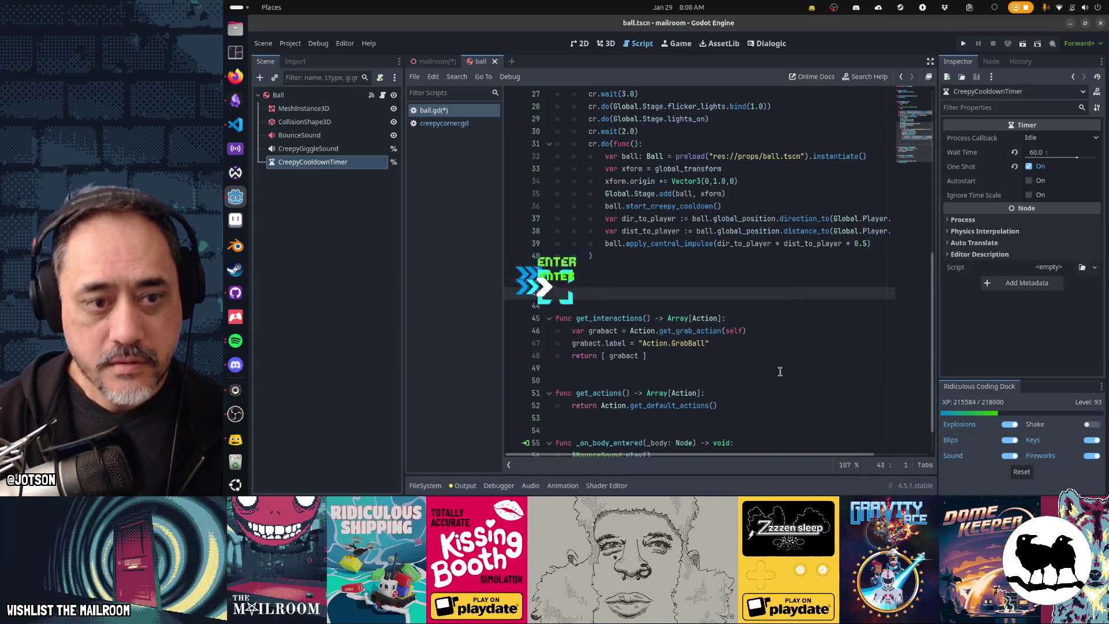
type("func start_creepy")
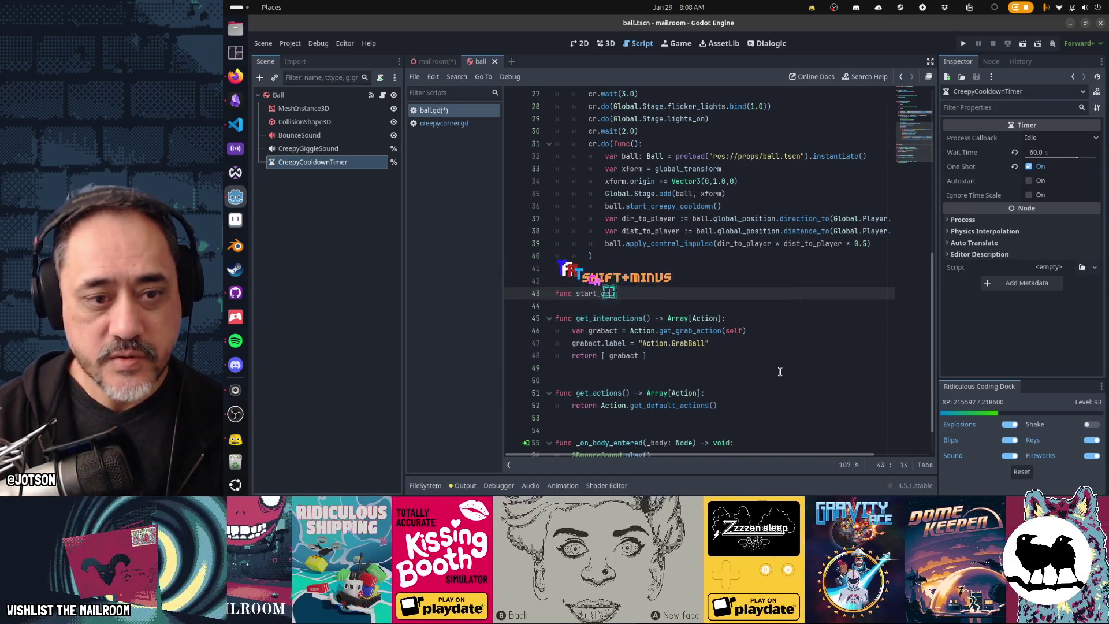
type("_coo")
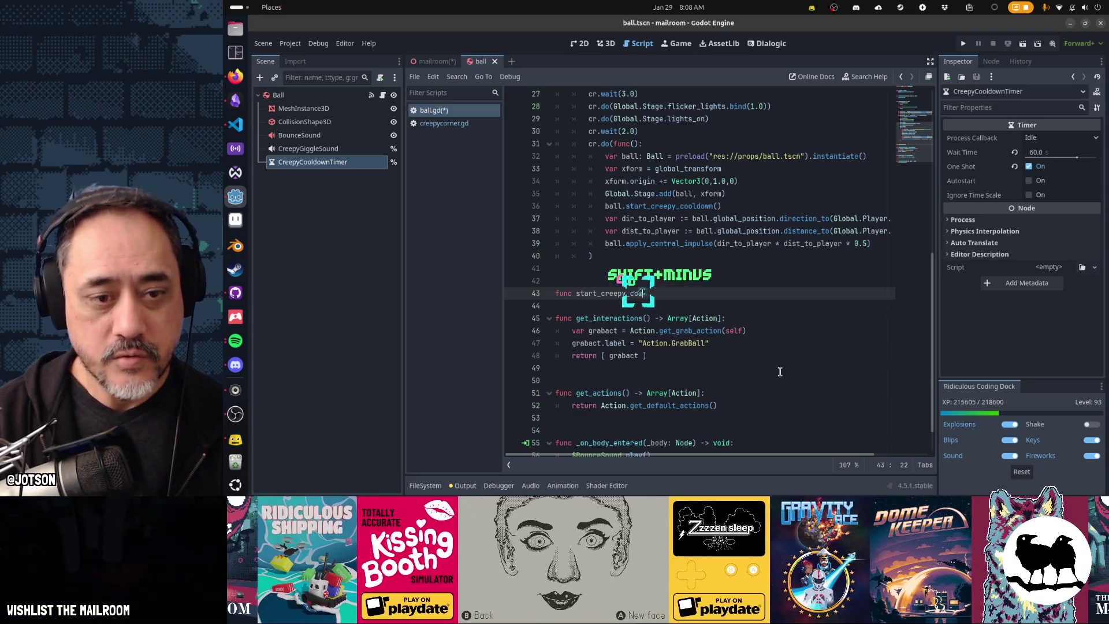
type("ldown() -> void:")
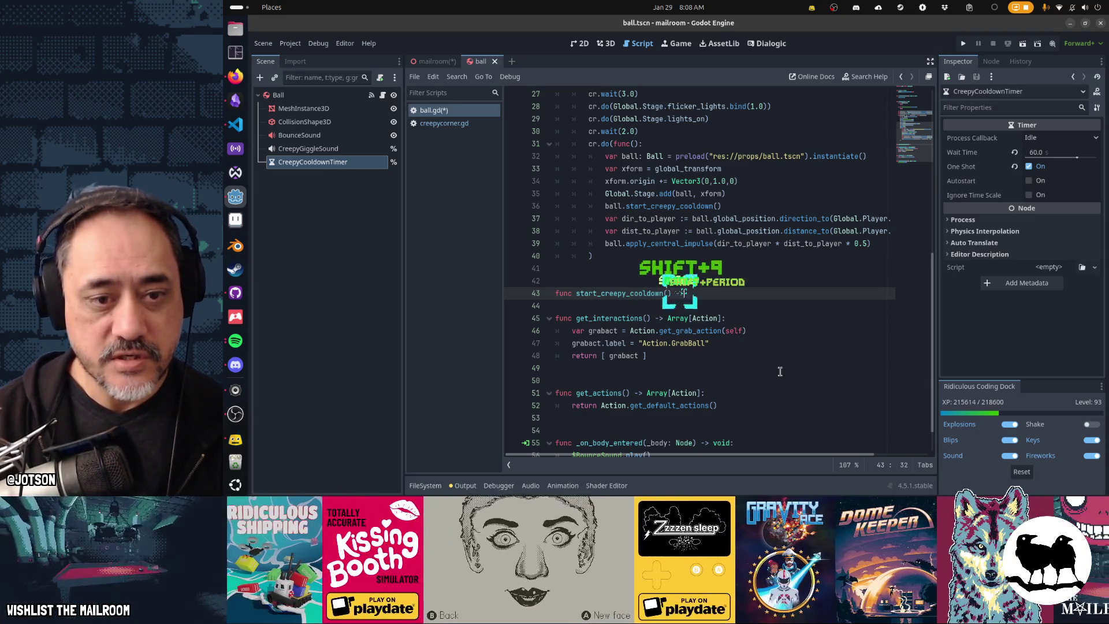
key("Return")
type("$C")
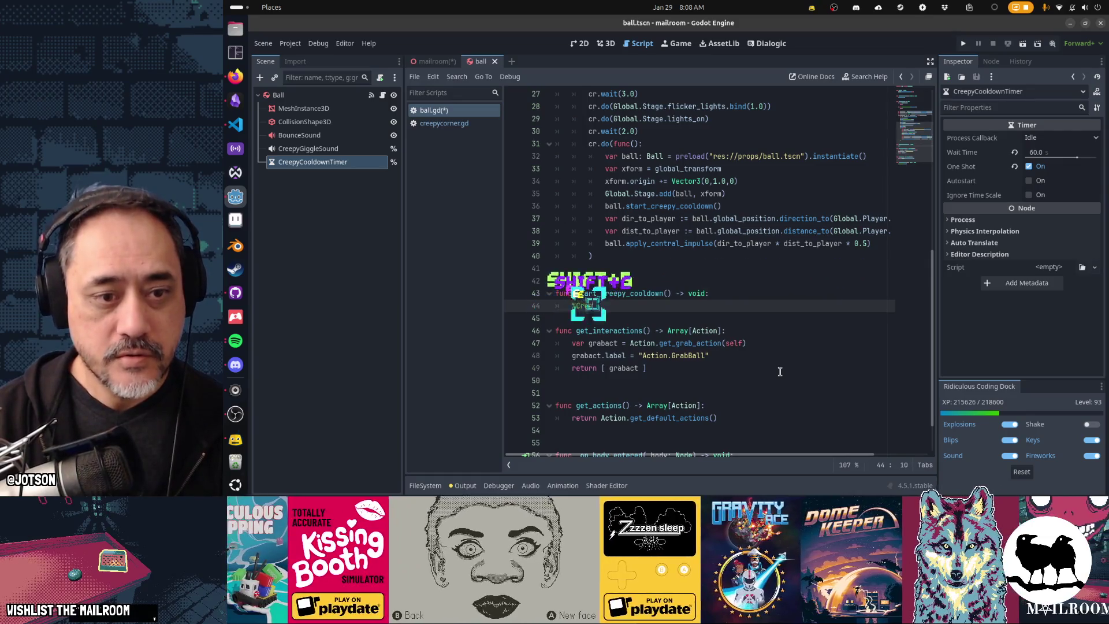
key("Return")
type(".start")
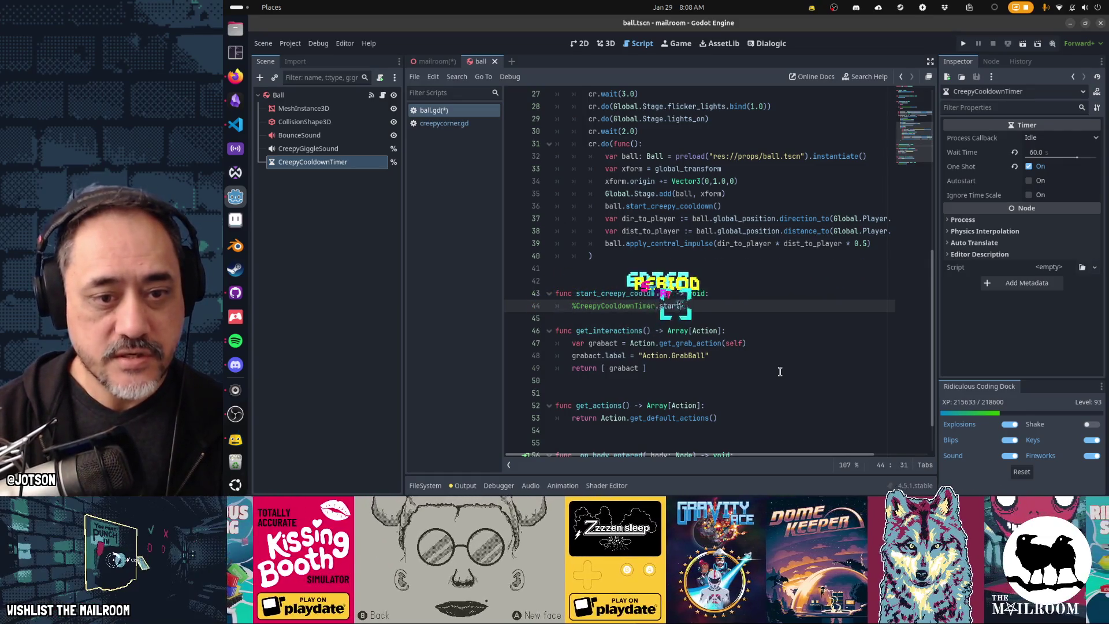
type("()")
key("Return")
key("Down")
key("Down")
key("Down")
key("ctrl+s")
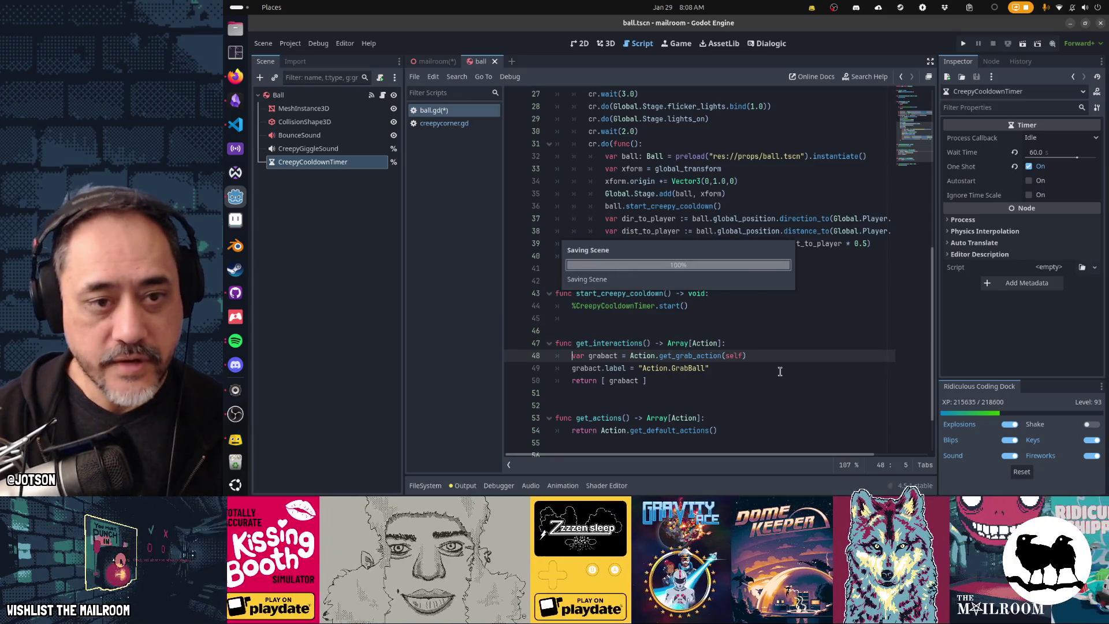
Review creepy_corner's sequence: queue_free, giggle sound, waits, and the spawned ball's start_creepy_cooldown call.
key("Page_Up")
key("Page_Up")
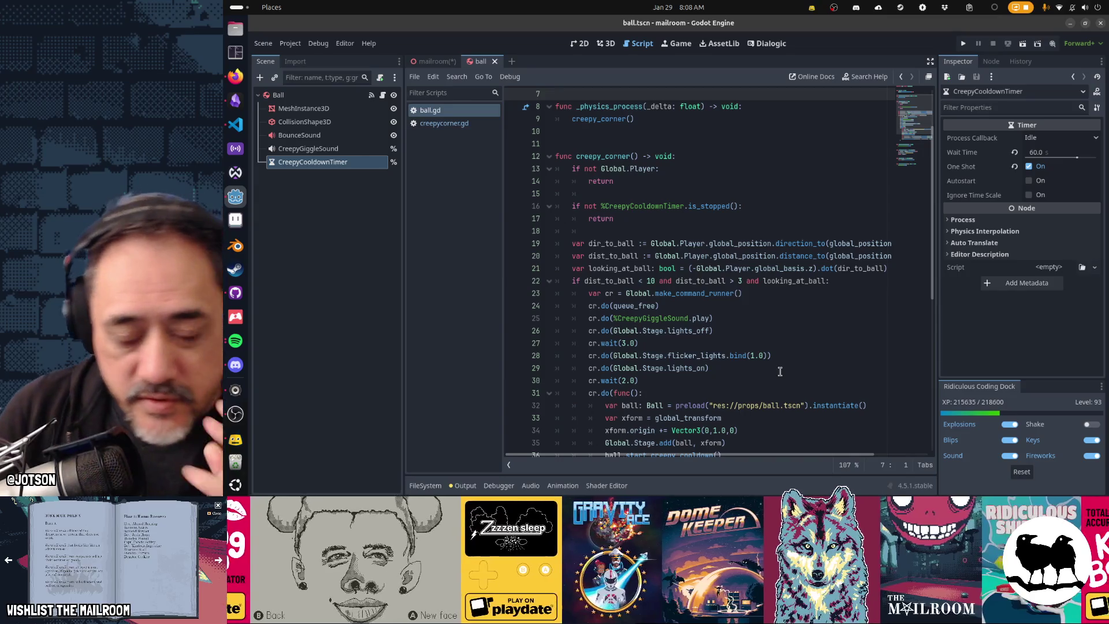
key("Down")
key("Down")
key("Down")
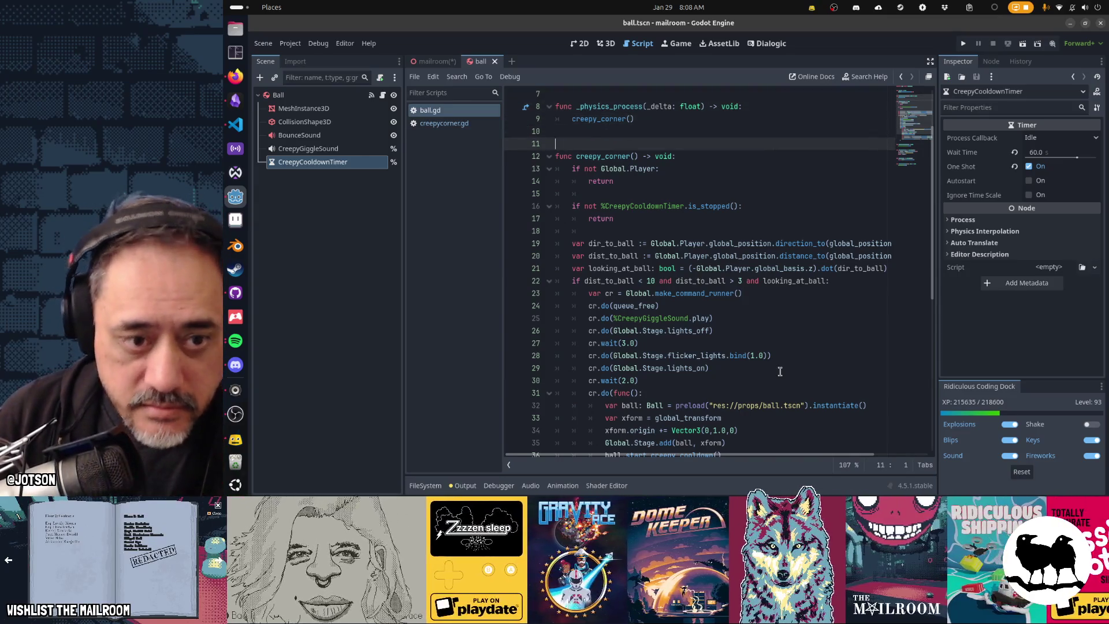
key("Down")
key("Down")
key("Down")
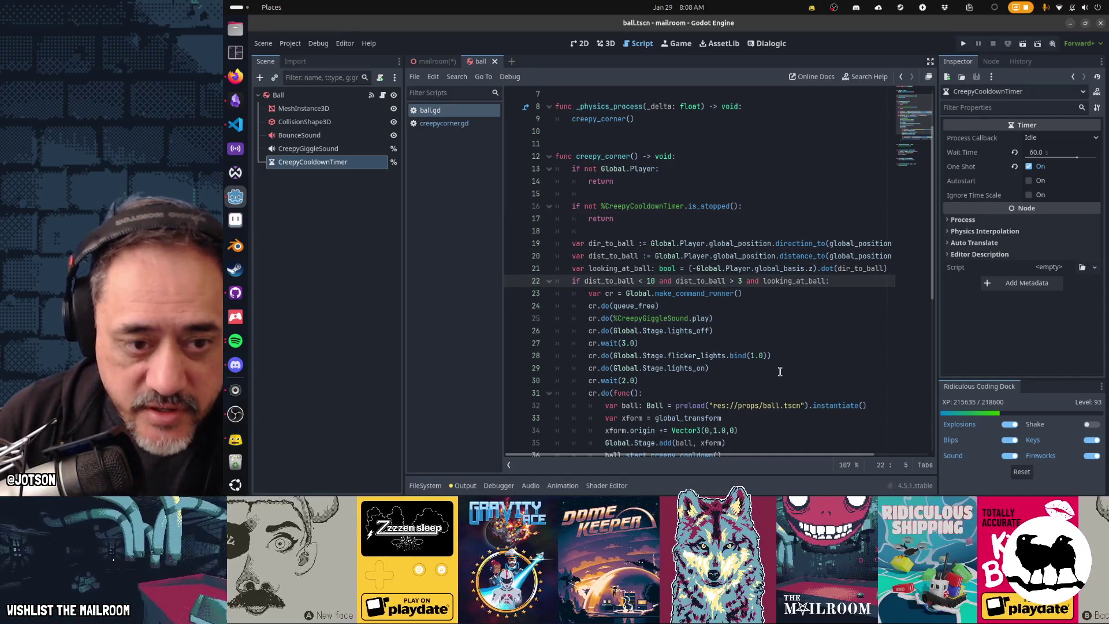
scroll(780, 371, "down", 1)
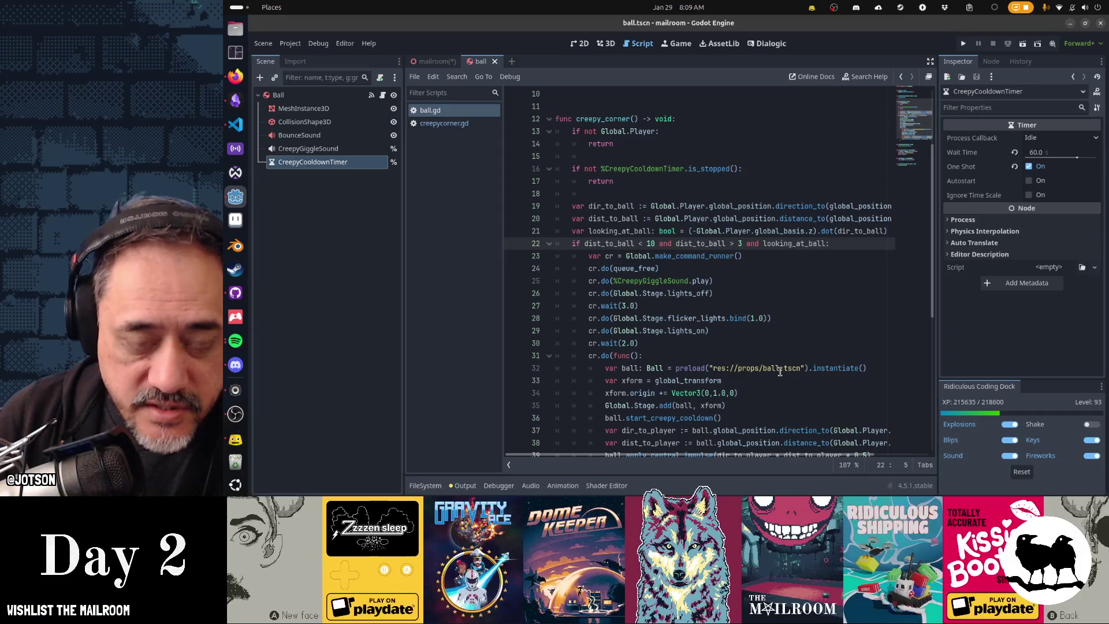
key("Down")
key("Down")
key("shift+Down")
key("shift+Down")
key("shift+Down")
key("shift+Down")
scroll(780, 372, "down", 4)
key("Up")
key("Up")
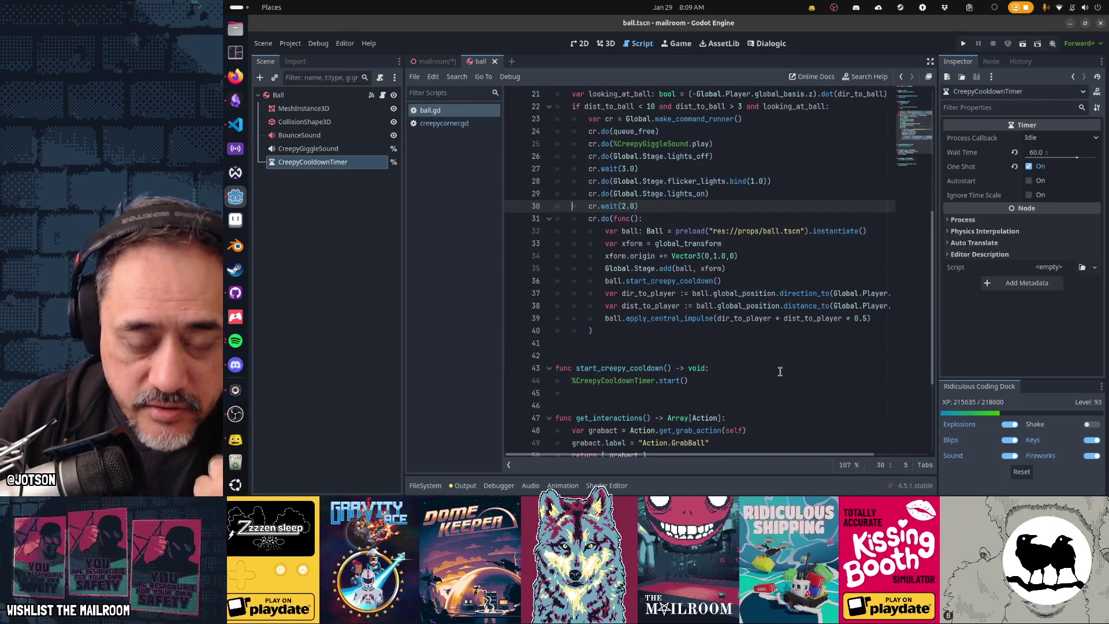
key("Up")
key("Up")
key("Up")
key("Down")
key("Down")
key("Down")
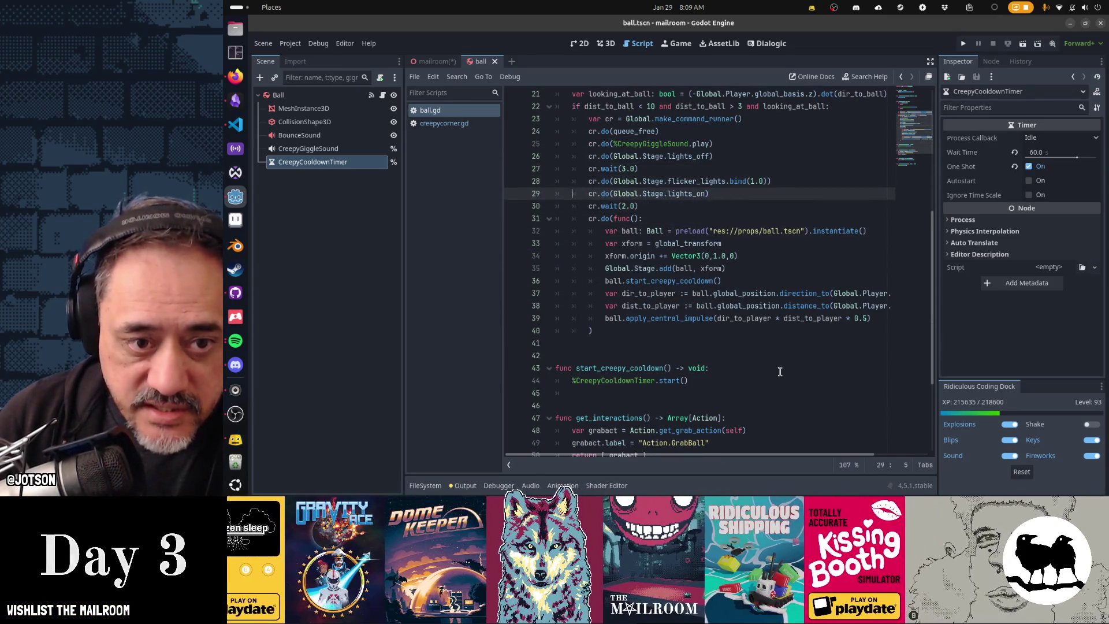
key("Down")
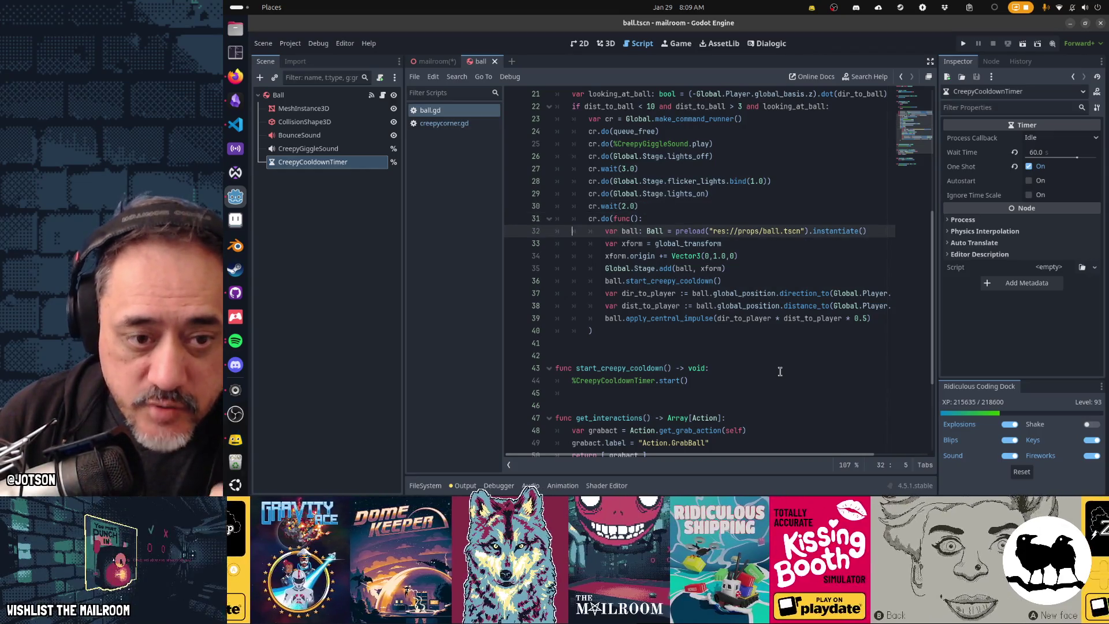
key("shift+Down")
key("shift+Down")
key("shift+Down")
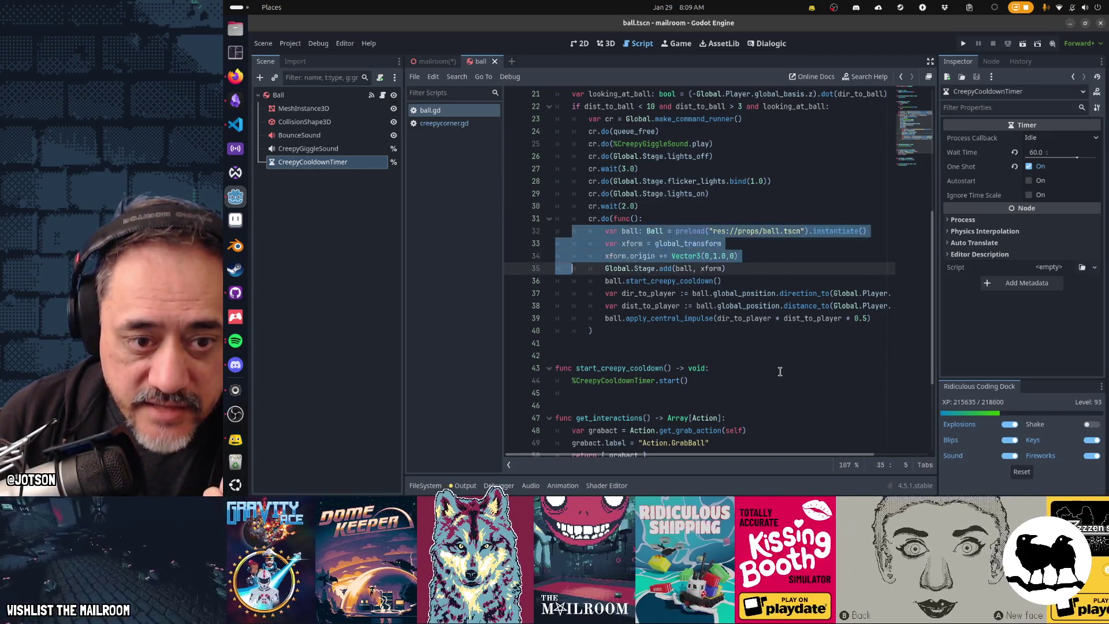
key("Up")
key("shift+Down")
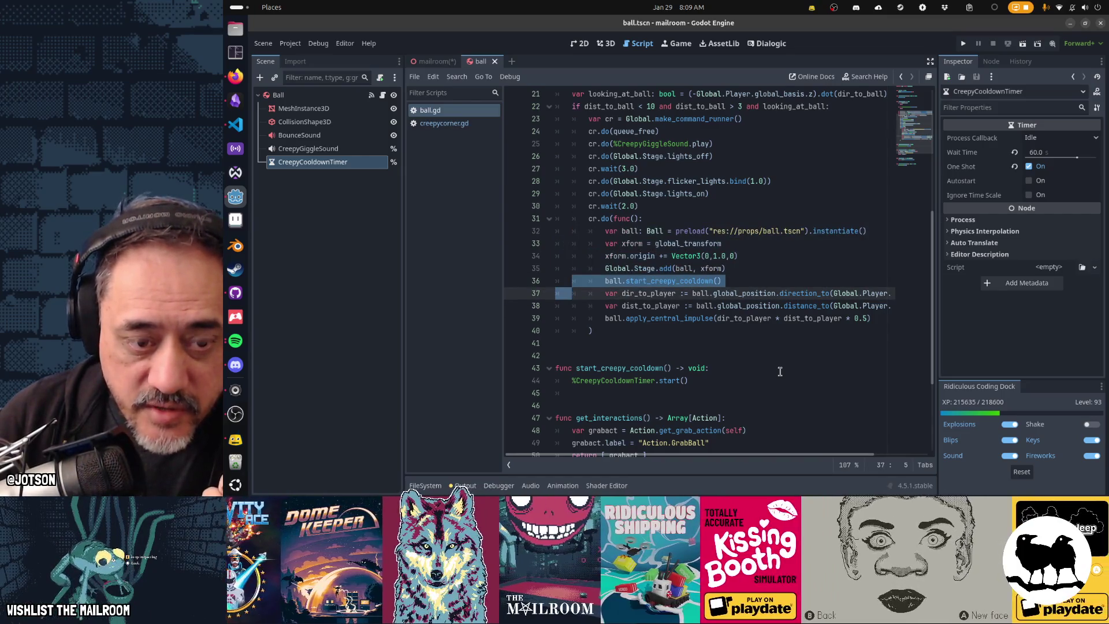
Trace the flow from the creepy_corner() call through the is_stopped check to start_creepy_cooldown.
key("Up")
key("Up")
key("Up")
key("Down")
key("Down")
key("Down")
key("shift+End")
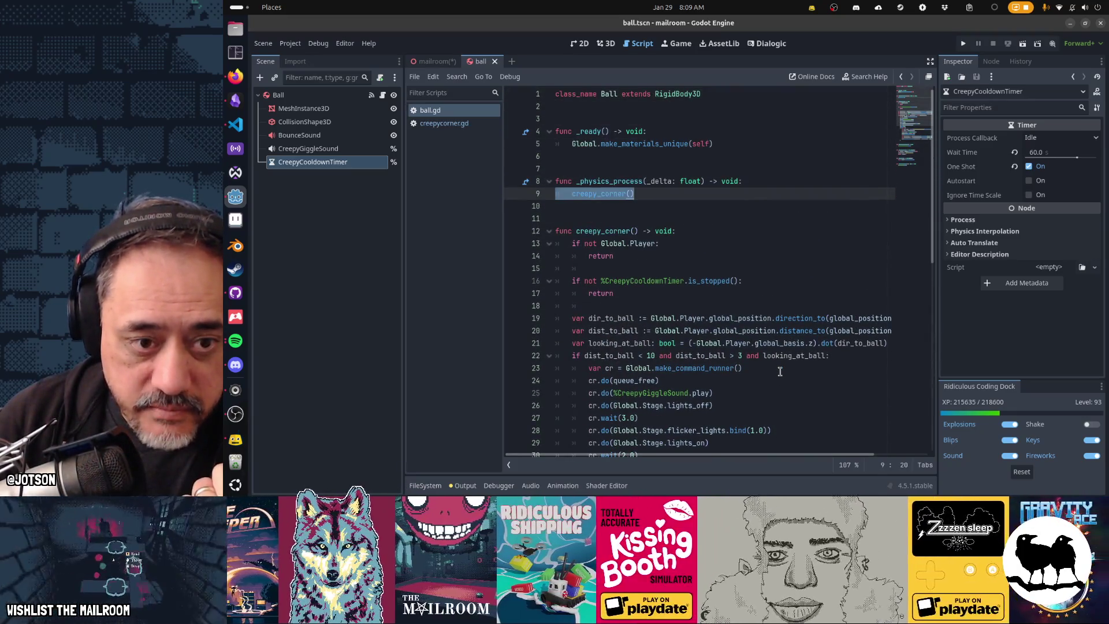
key("Down")
key("Down")
key("Down")
key("Home")
key("shift+End")
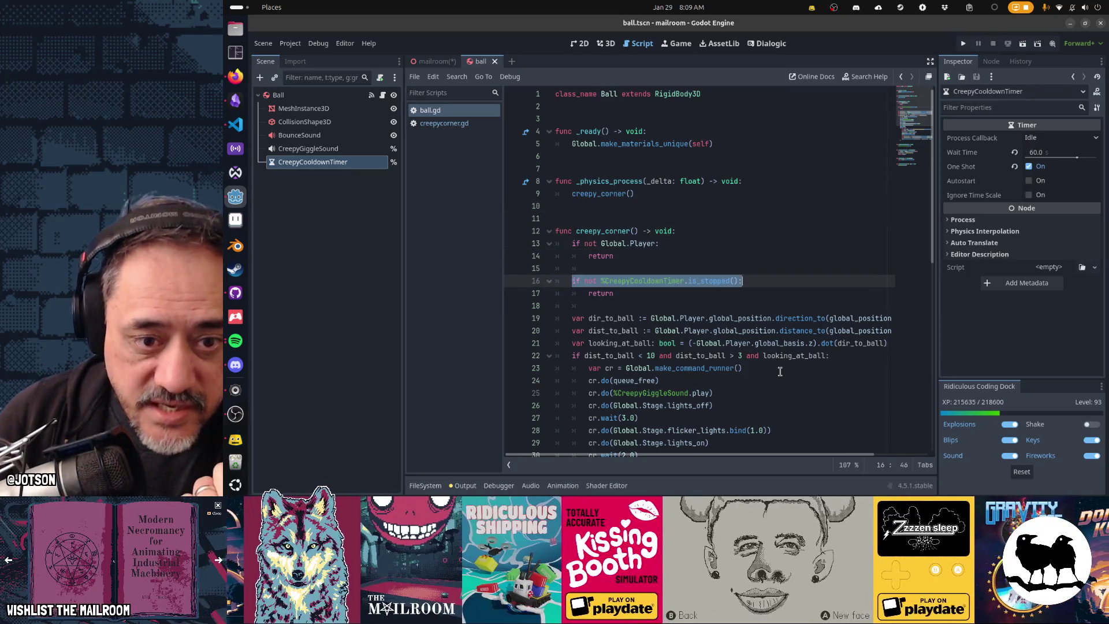
key("Down")
key("Down")
key("Down")
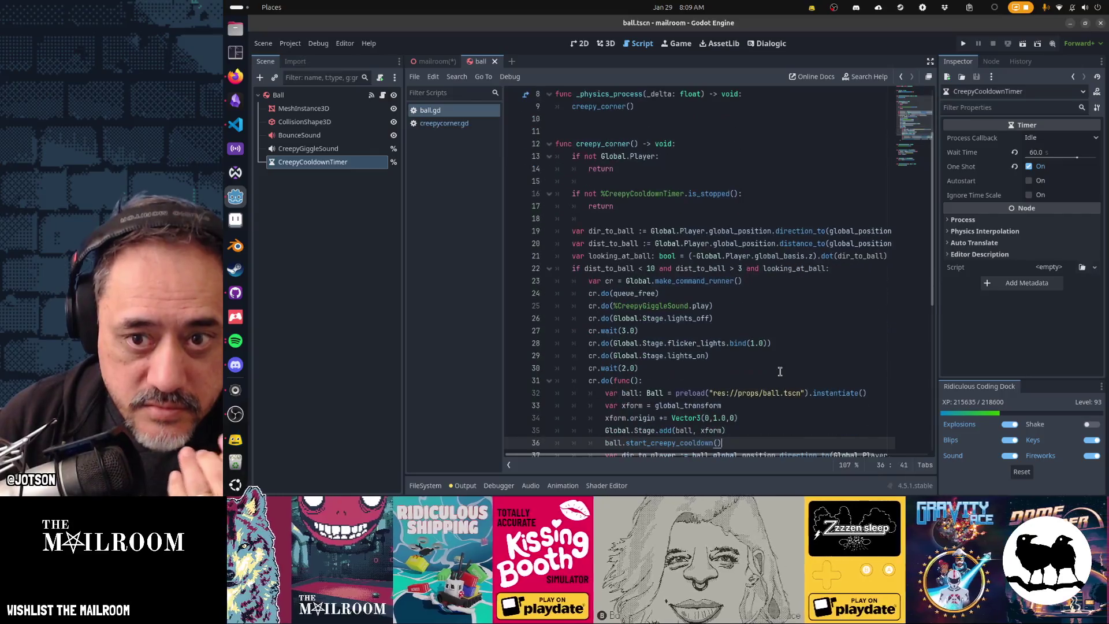
key("Down")
key("Down")
key("Down")
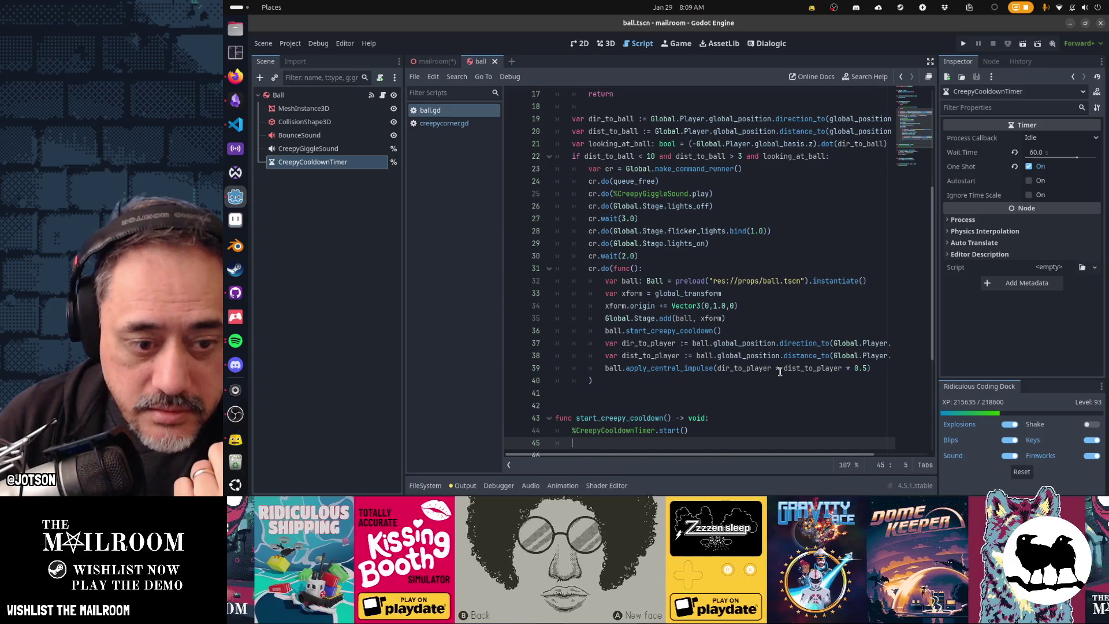
key("Down")
key("Down")
key("Down")
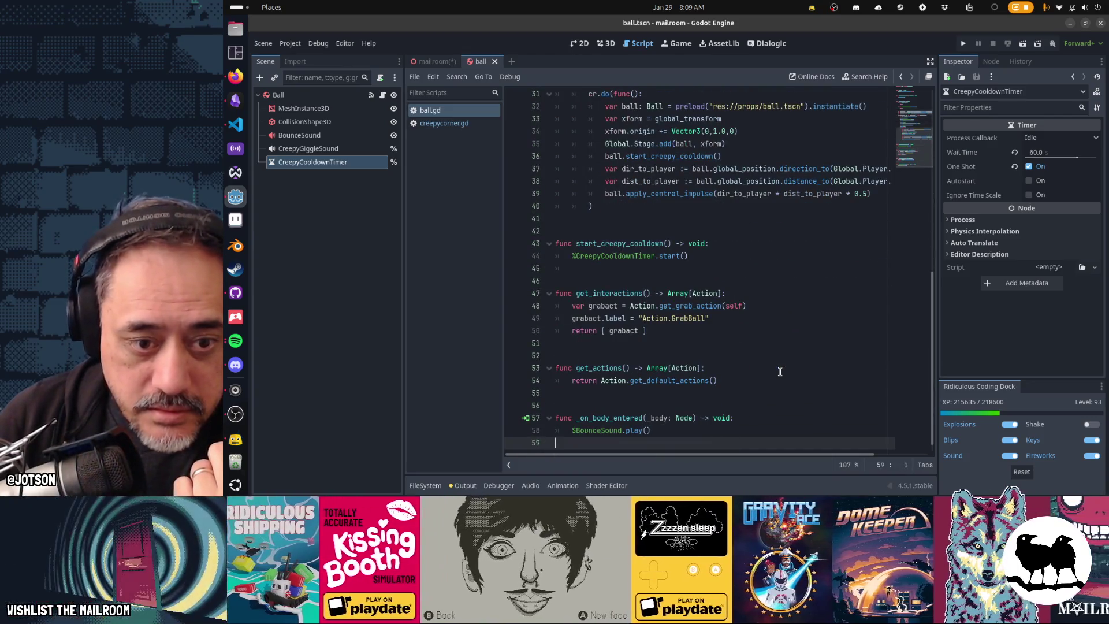
key("Up")
key("Up")
key("Up")
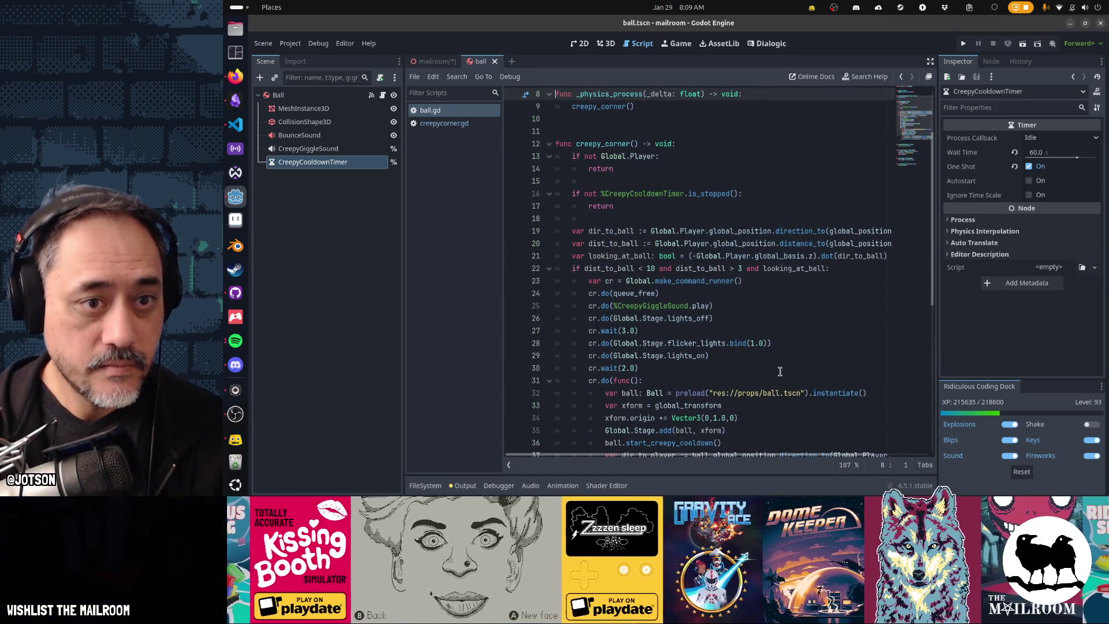
key("Up")
key("Up")
key("Up")
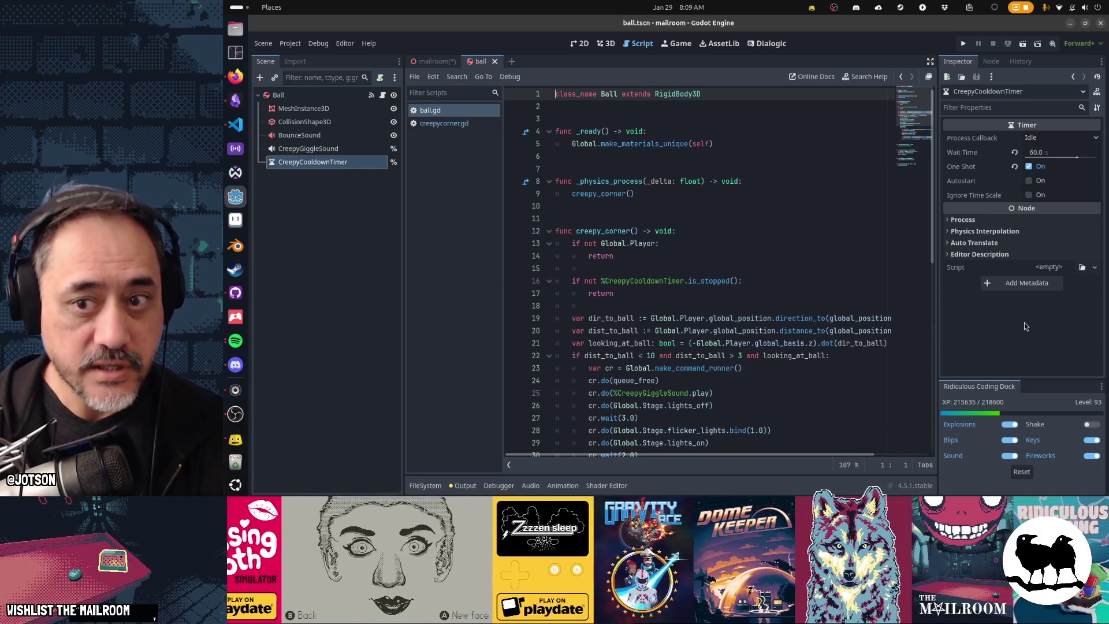
Set CreepyCooldownTimer's Wait Time to 5 seconds and save the Ball scene.
left_click(1053, 153)
type("3")
key("Return")
type("5")
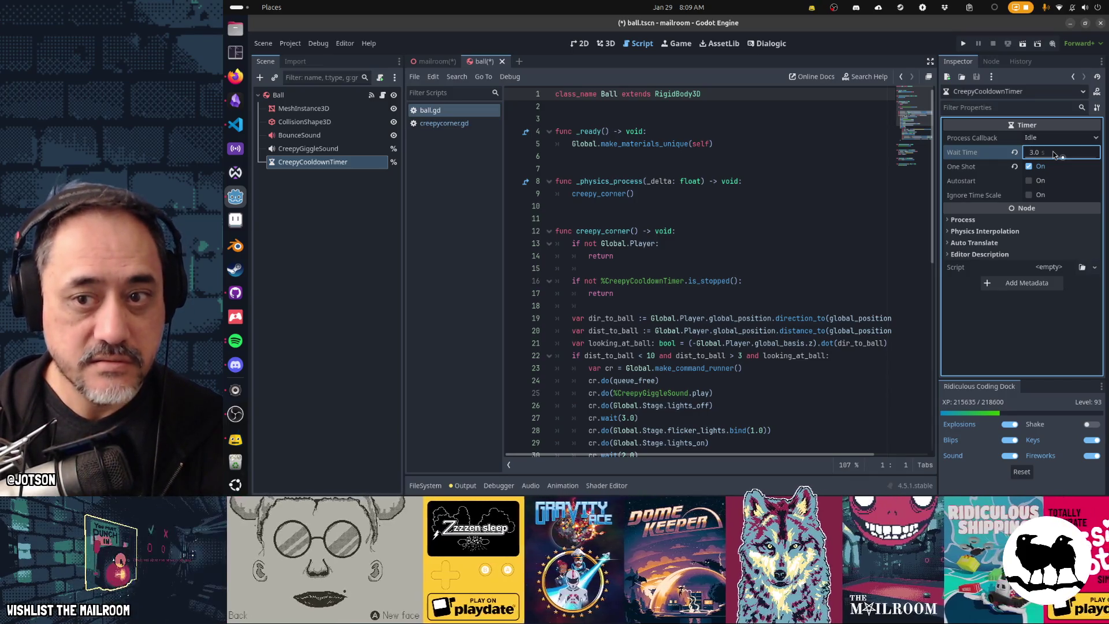
key("Return")
key("ctrl+s")
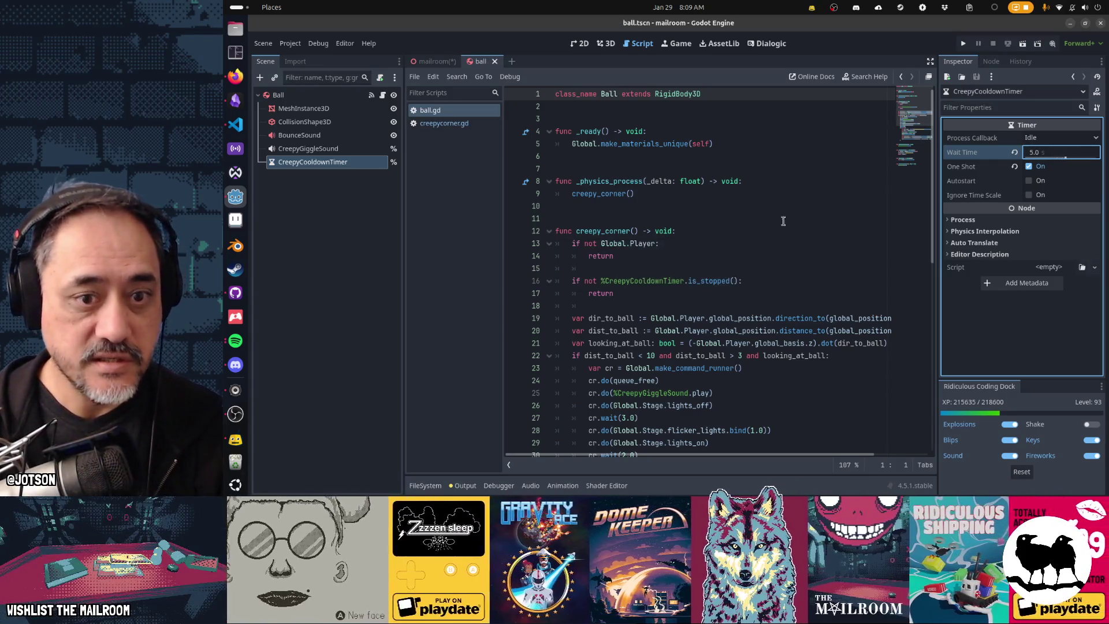
Switch to the mailroom scene and select a node in its scene tree.
left_click(757, 235)
left_click(435, 61)
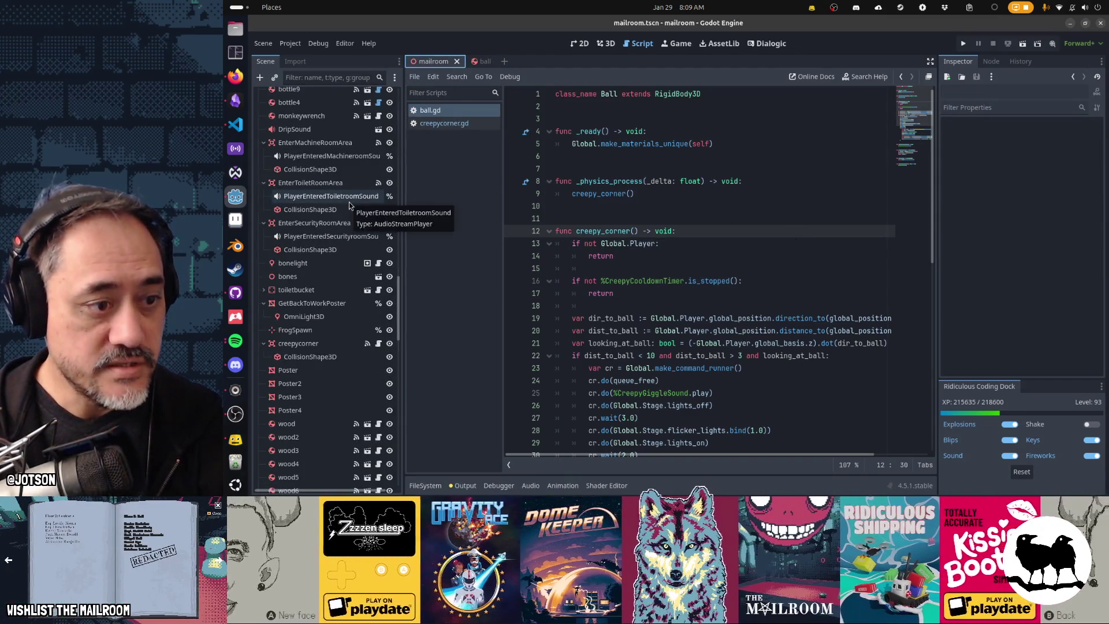
left_click(349, 199)
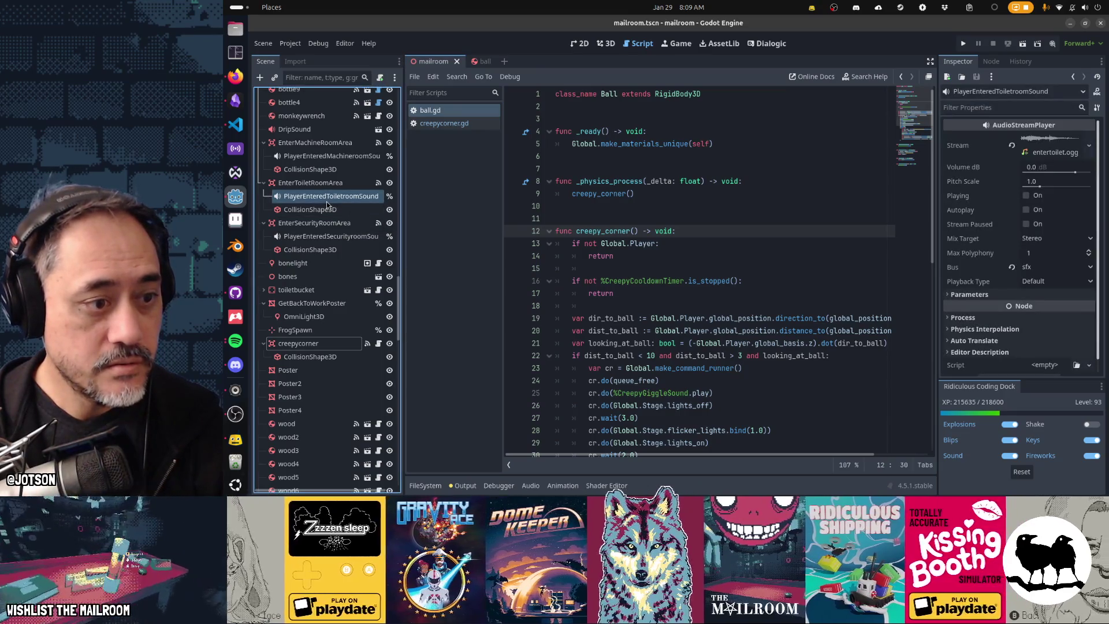
Remove the old creepycorner node and its children from the mailroom scene, and save.
left_click(324, 343)
key("Delete")
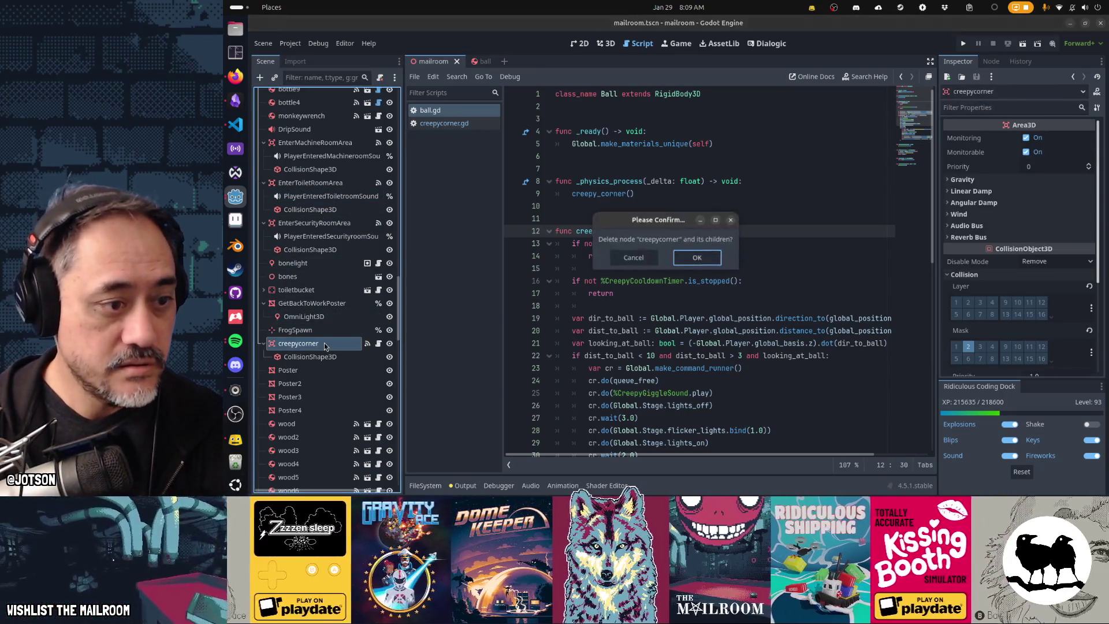
key("Return")
key("ctrl+s")
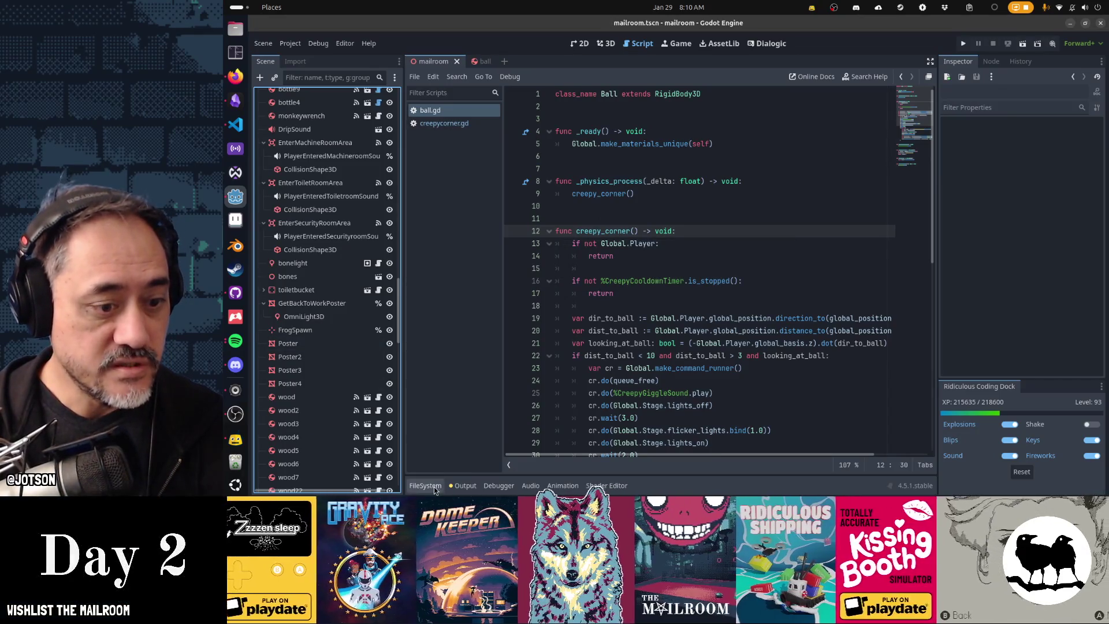
Filter the FileSystem dock by 'cree' and delete the creepycorner.gd script.
left_click(428, 486)
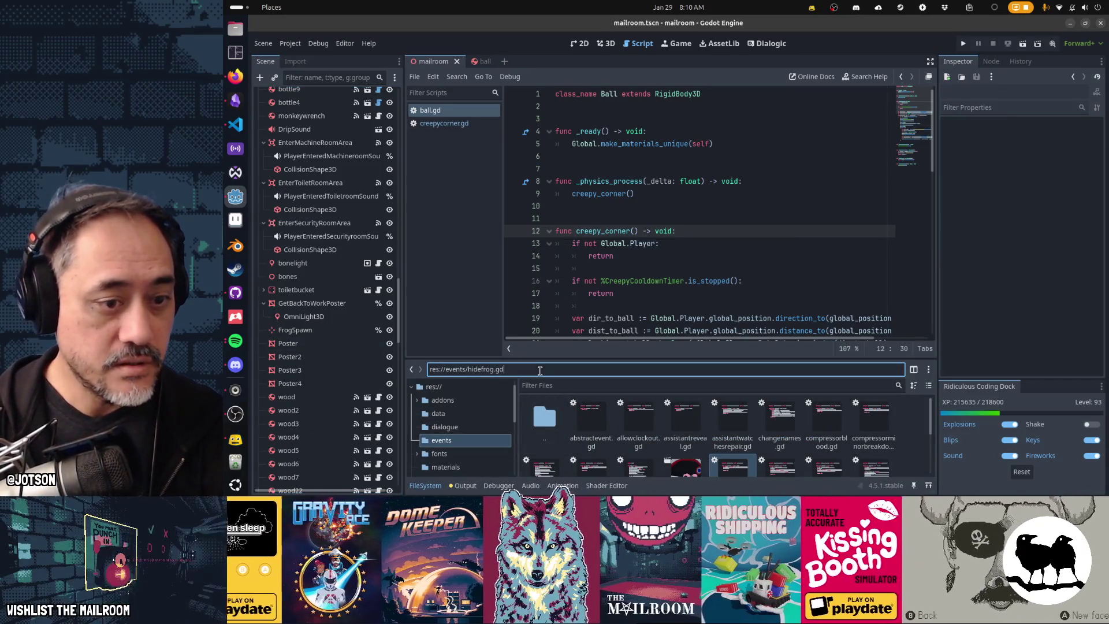
left_click(552, 386)
type("cree")
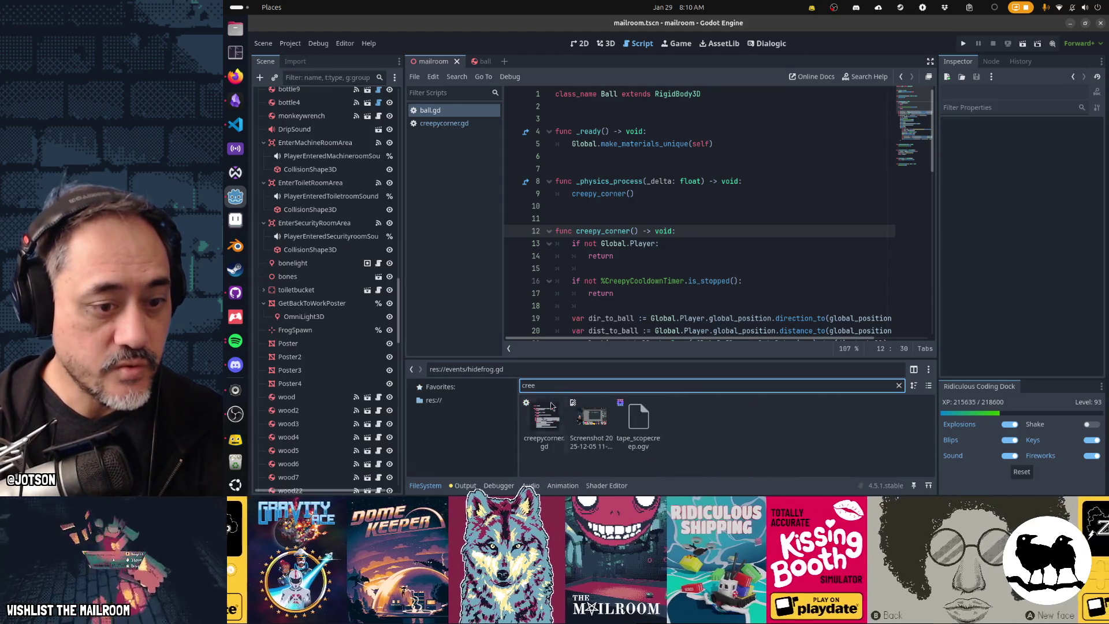
left_click(550, 418)
key("Delete")
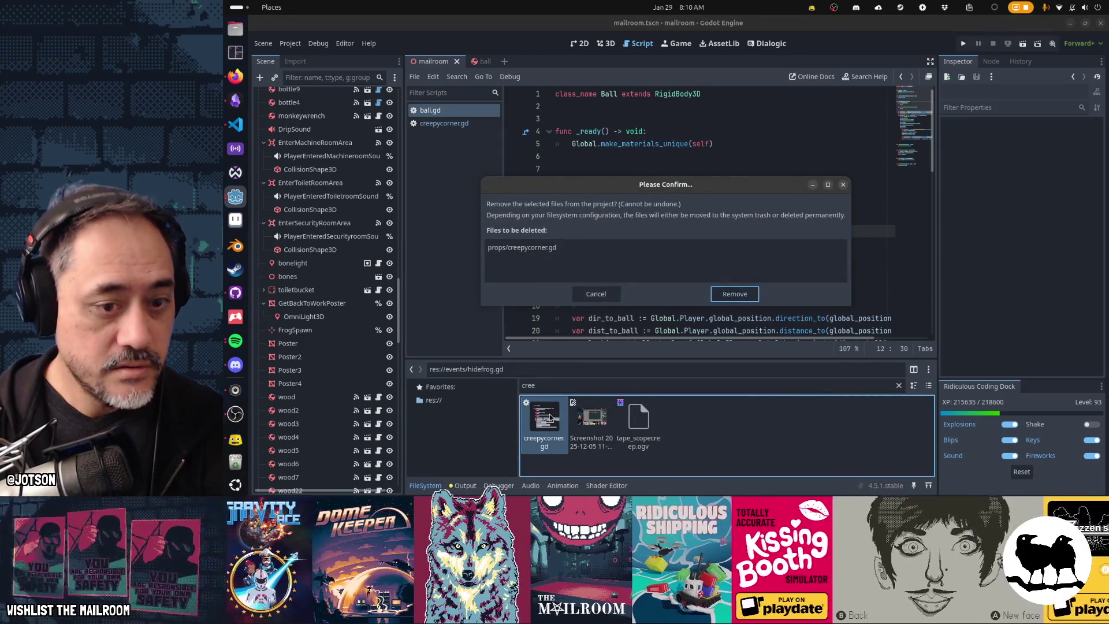
key("Return")
Delete the leftover Screenshot 2025-12-05 png from the project.
left_click(549, 427)
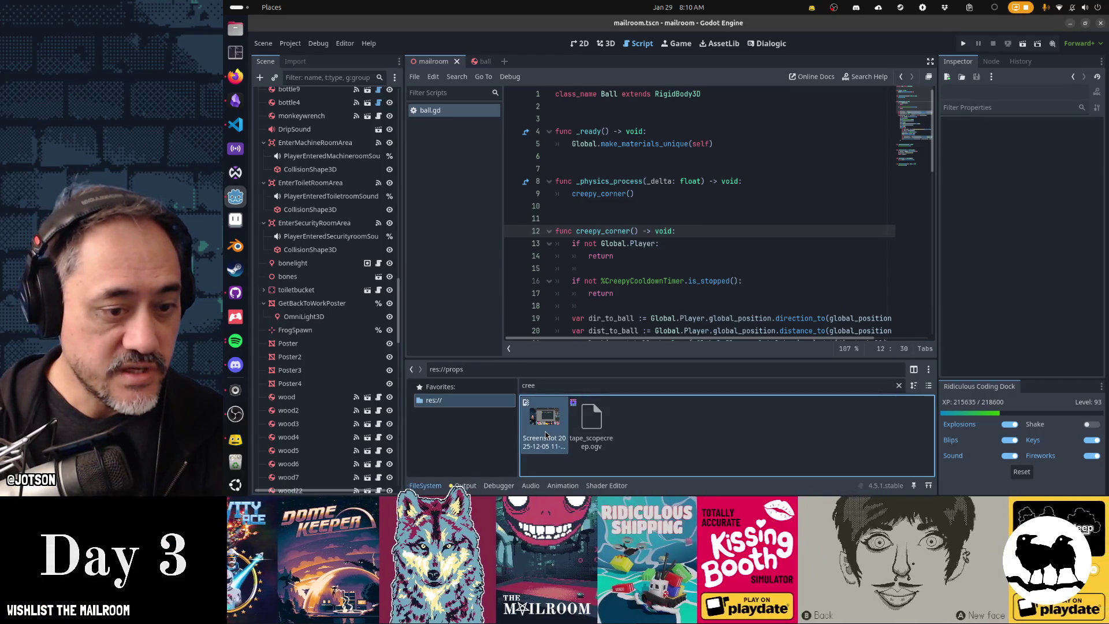
key("Delete")
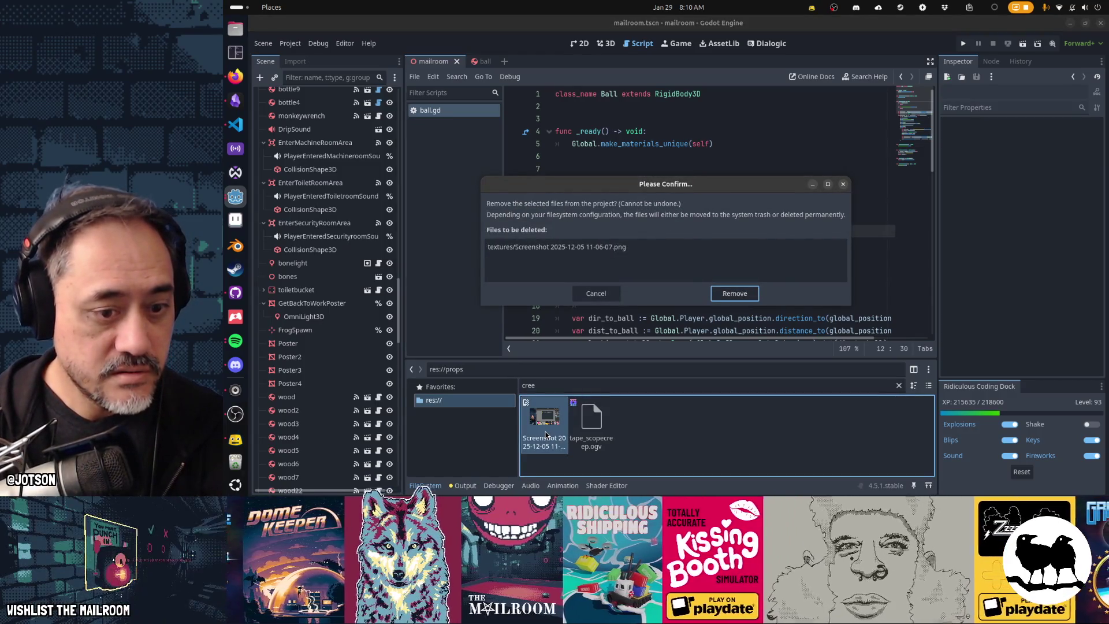
key("Return")
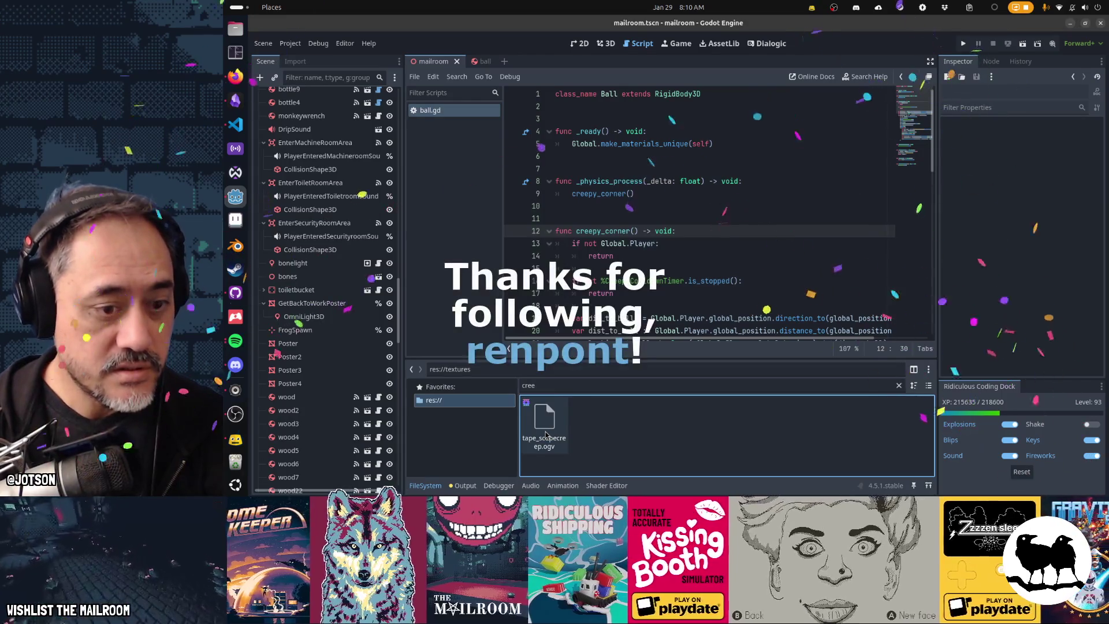
key("F5")
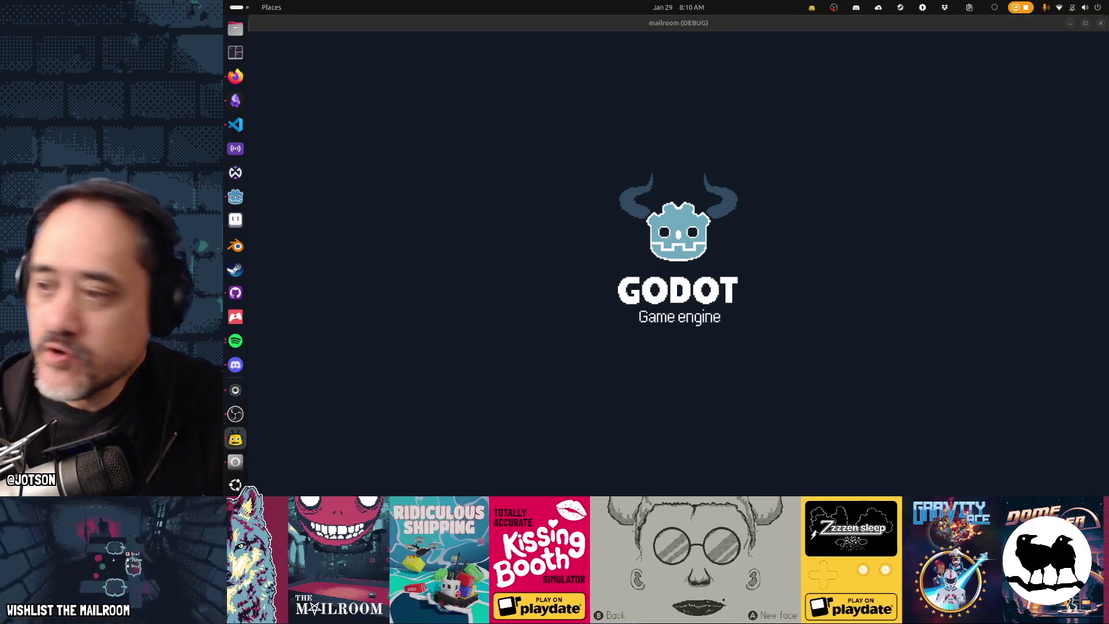
Start a new Mailroom game, pick up the lamp from the floor, and pause play.
key("alt+Tab")
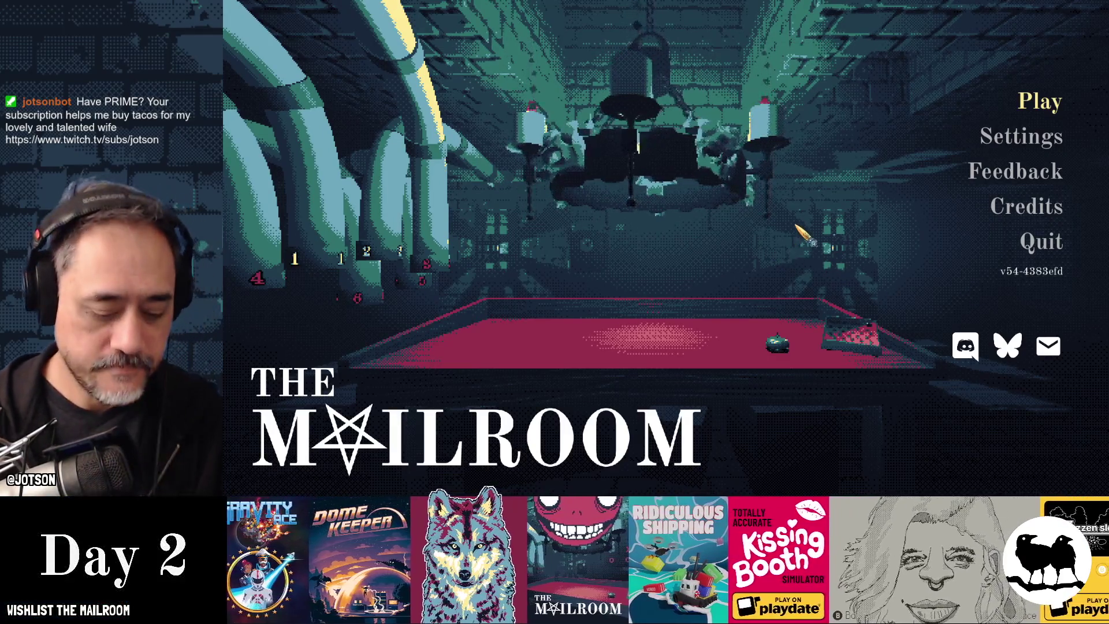
key("Return")
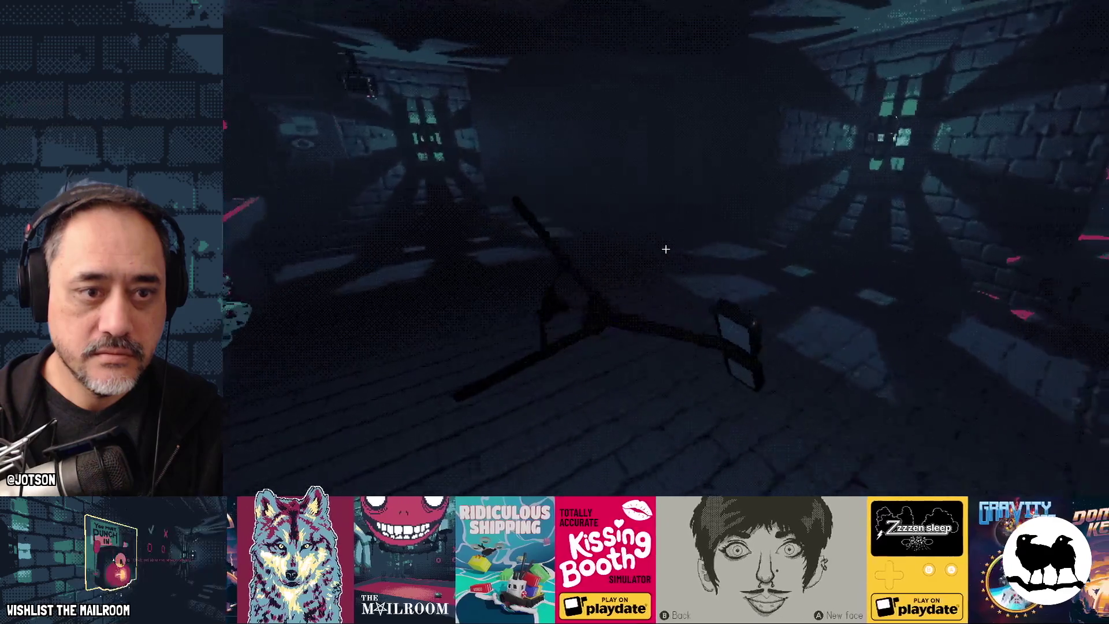
left_click(666, 248)
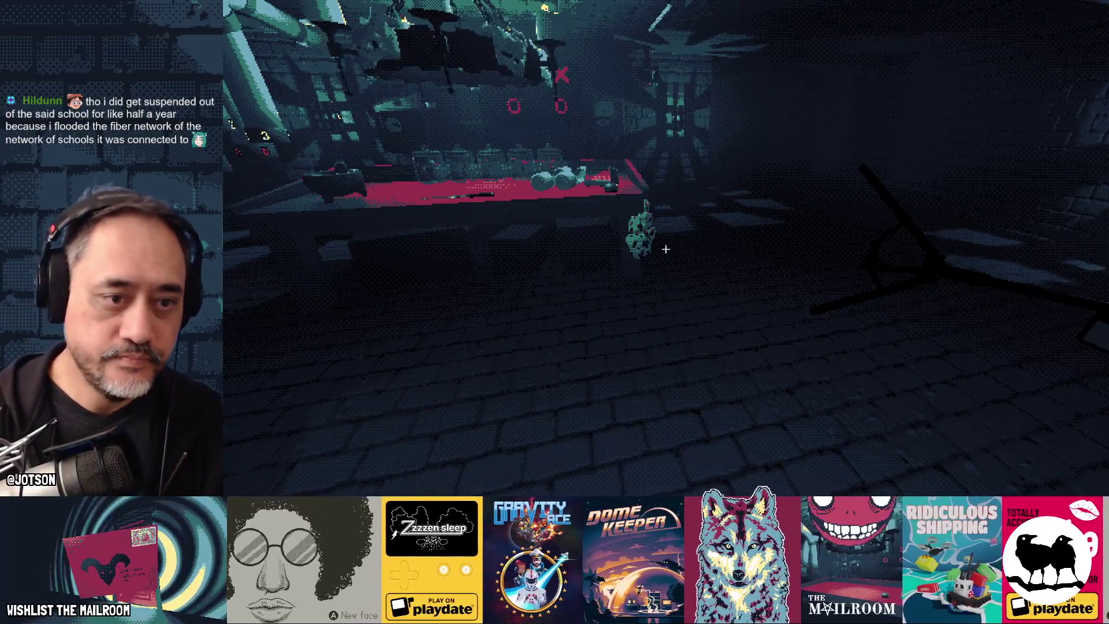
key("Escape")
key("super")
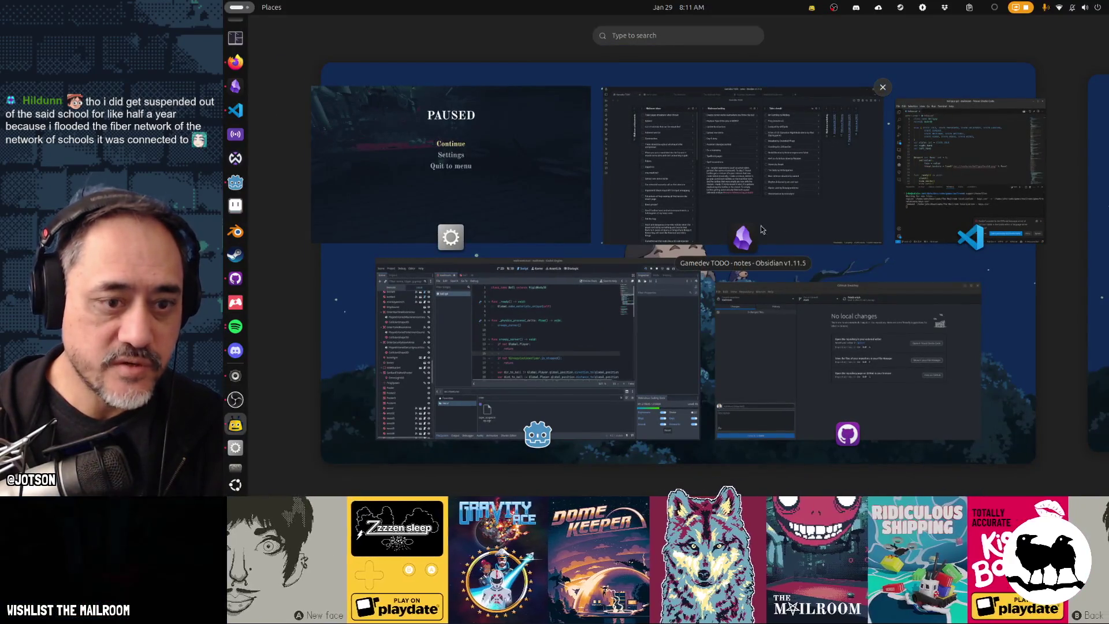
Set the ball's CreepyCooldownTimer to Autostart and save the ball scene.
left_click(624, 341)
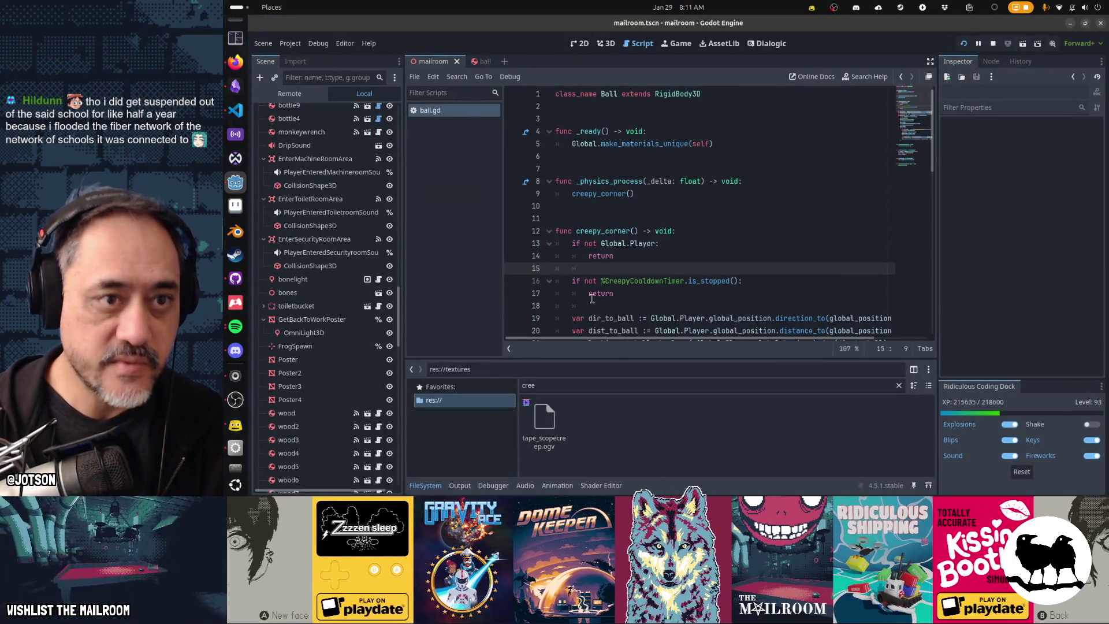
left_click(482, 61)
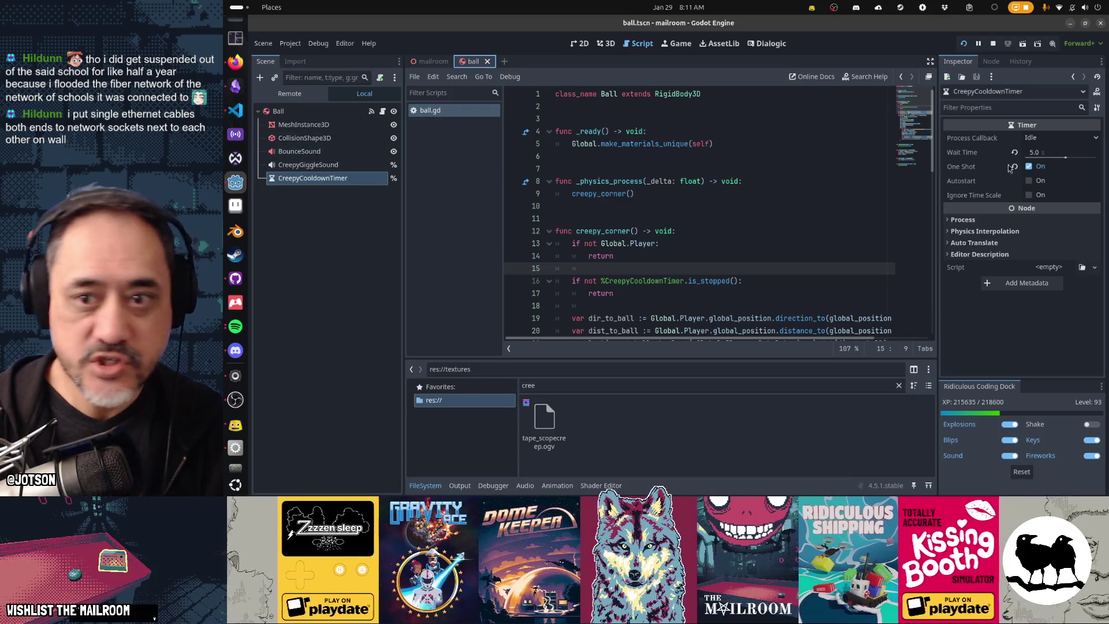
left_click(1055, 181)
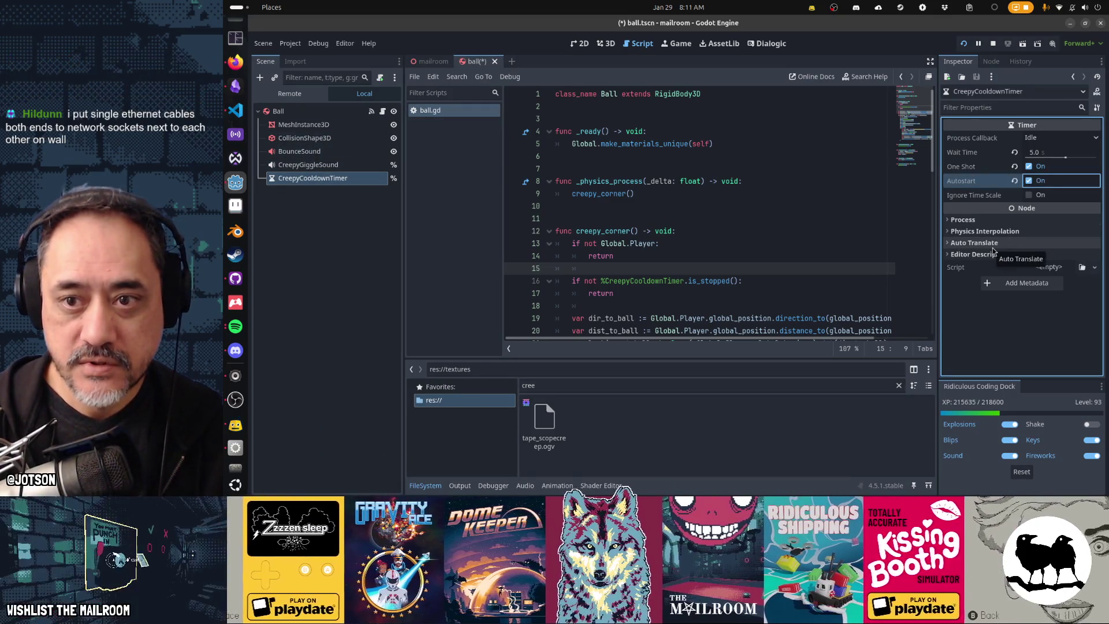
key("ctrl+s")
Cut the ball.start_creepy_cooldown() call and the start_creepy_cooldown function out of ball.gd.
scroll(769, 264, "down", 7)
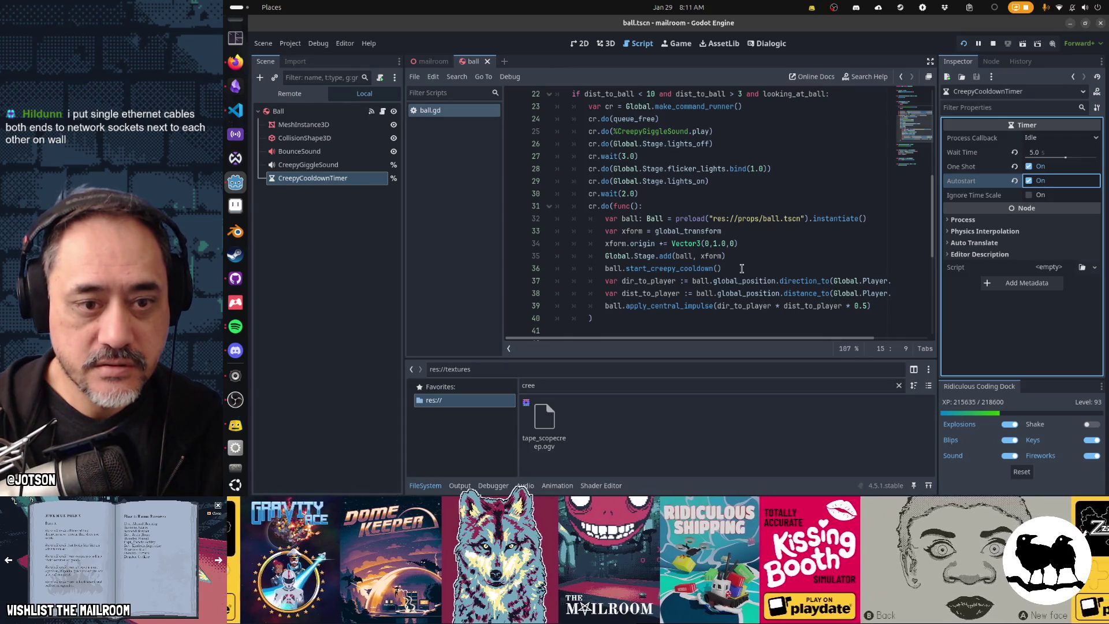
left_click(742, 269)
key("ctrl+x")
scroll(769, 249, "down", 4)
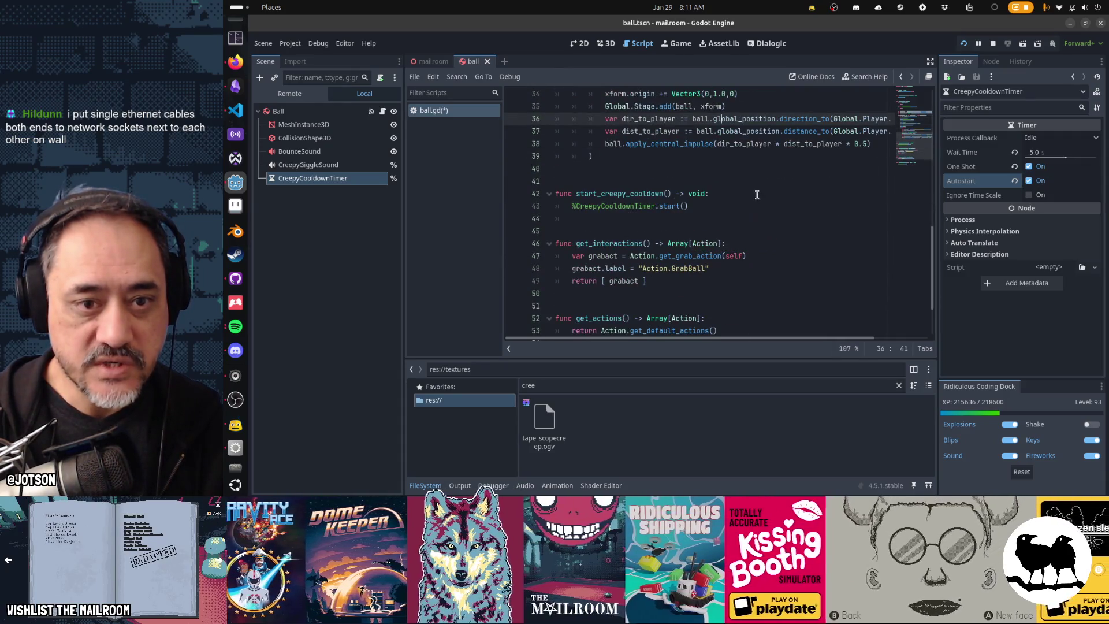
left_click(757, 196)
key("ctrl+x")
key("ctrl+x")
key("ctrl+x")
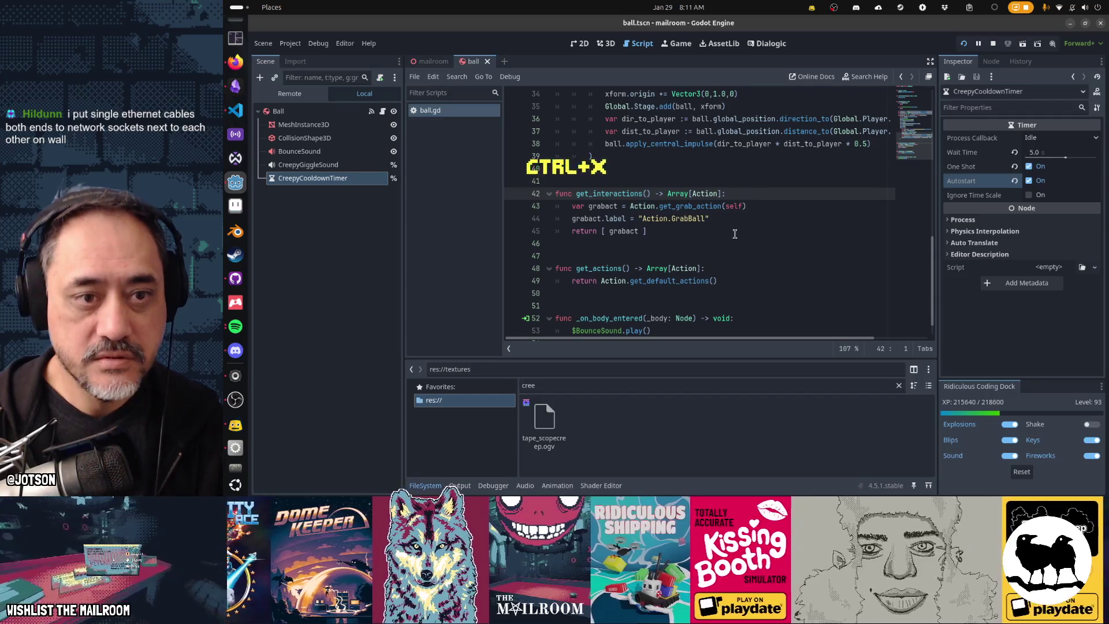
Clear the 'cree' FileSystem filter so res://textures lists all files again.
scroll(735, 234, "up", 2)
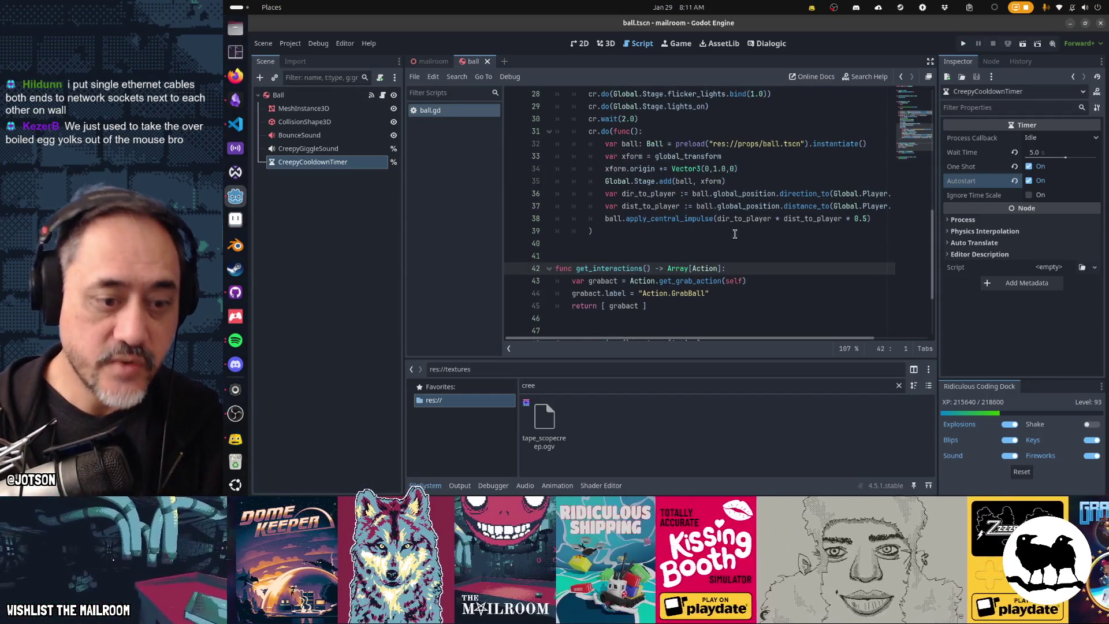
left_click(898, 385)
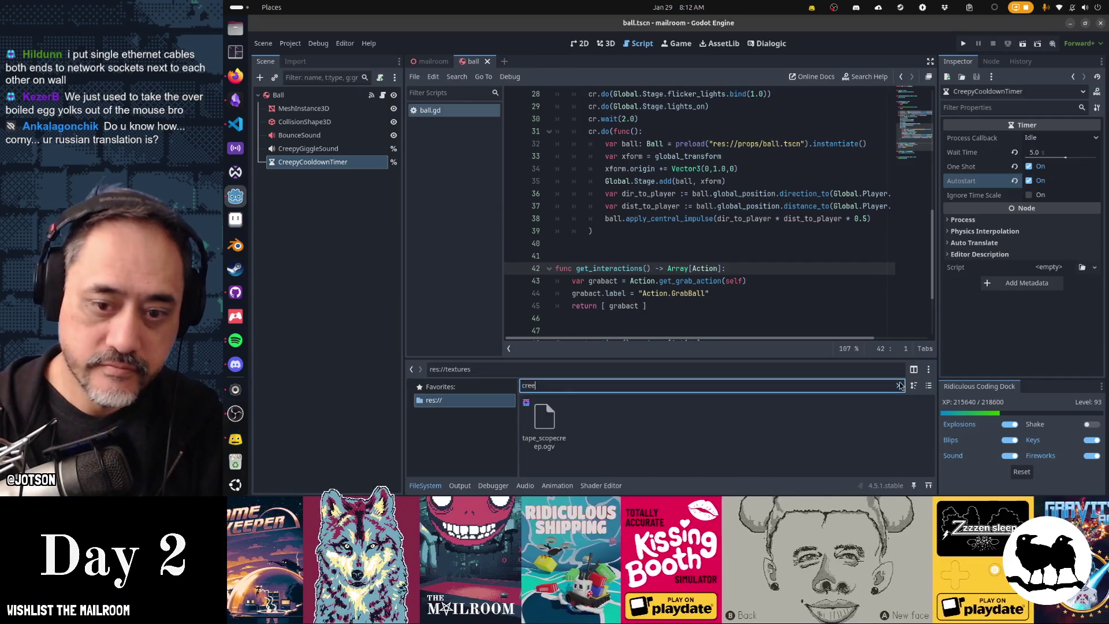
left_click(776, 259)
Run the game, dismiss the Grind tutorial, and read then close the Junk Mail Policy rulebook.
key("F5")
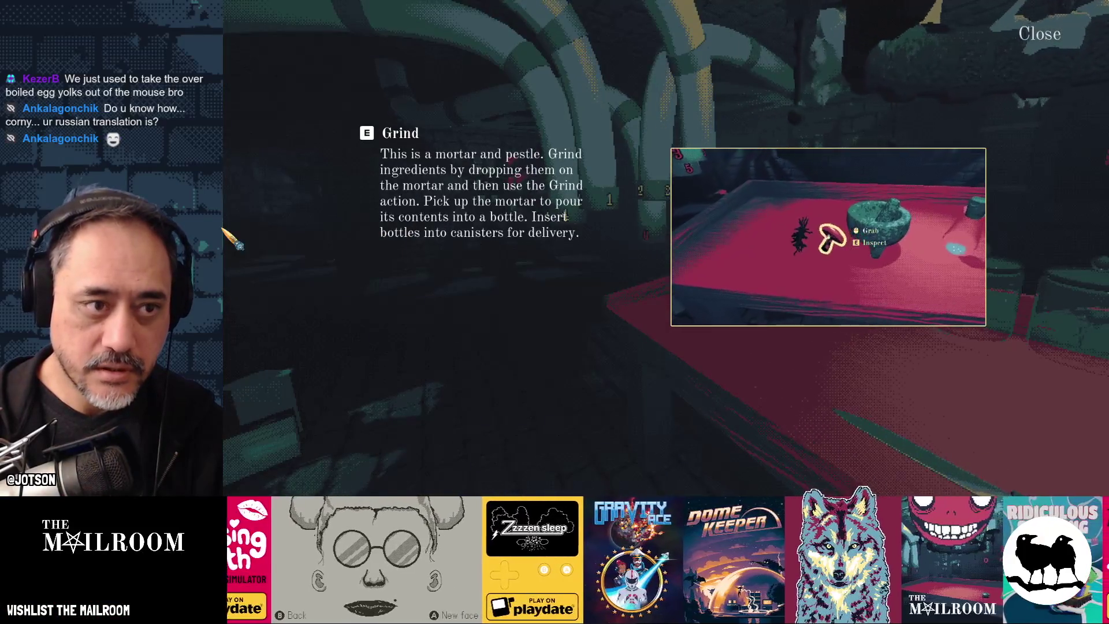
key("Escape")
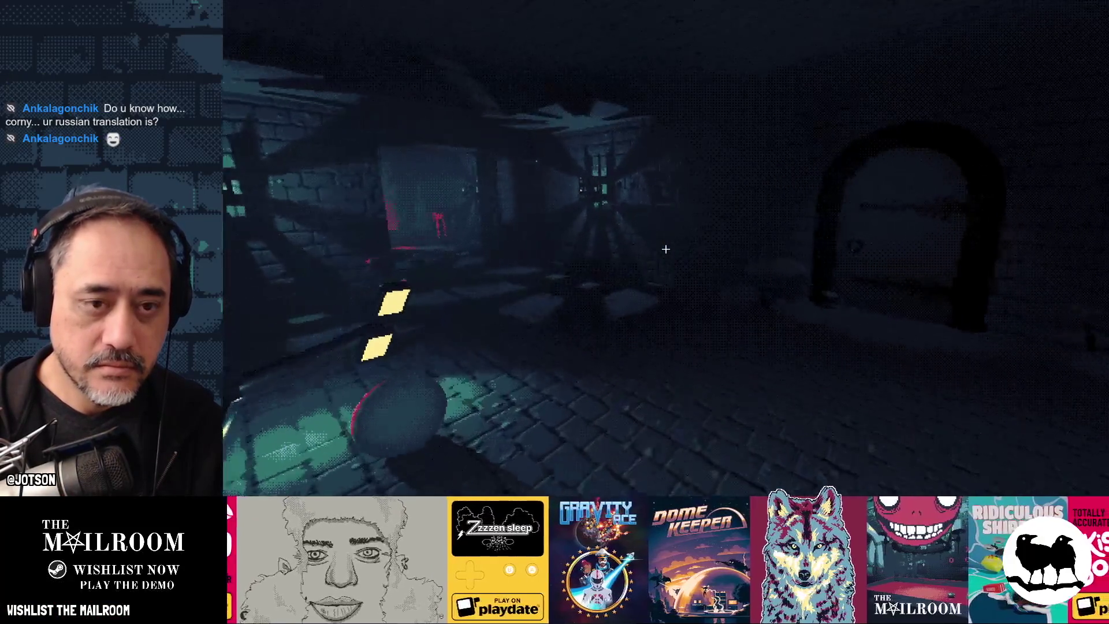
key("e")
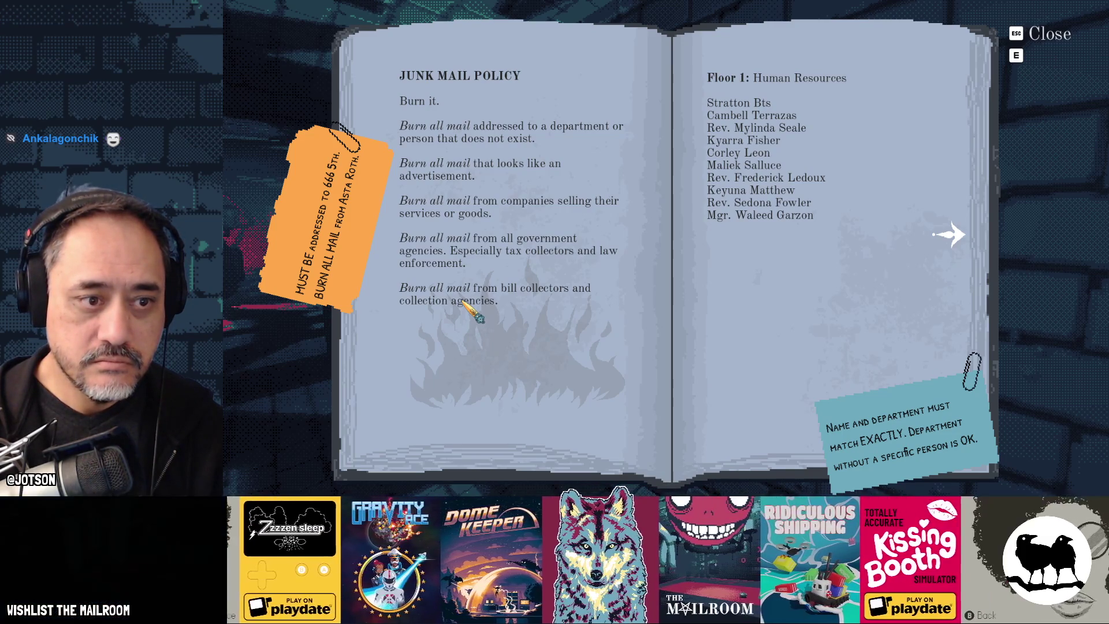
key("Escape")
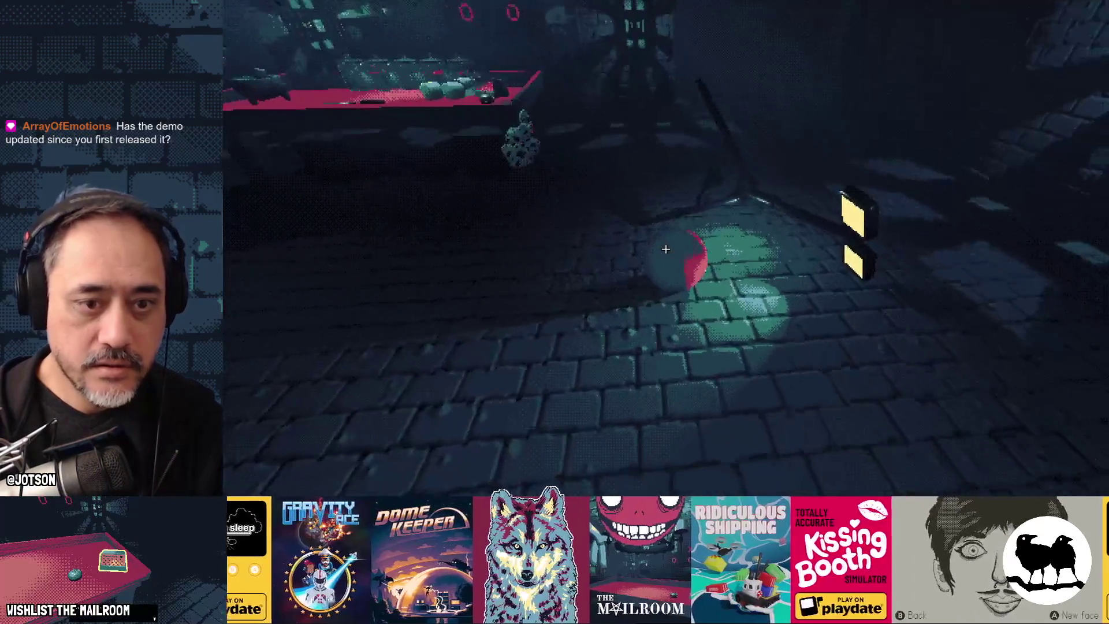
Pick up the red ball, let it go, and stop the game.
left_click(666, 249)
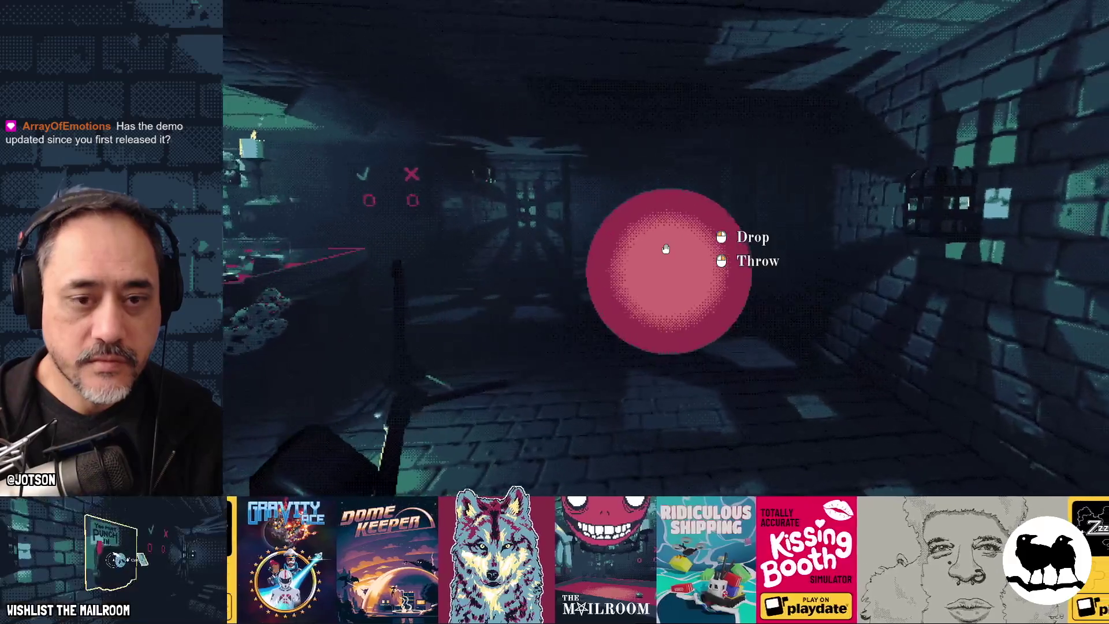
right_click(666, 249)
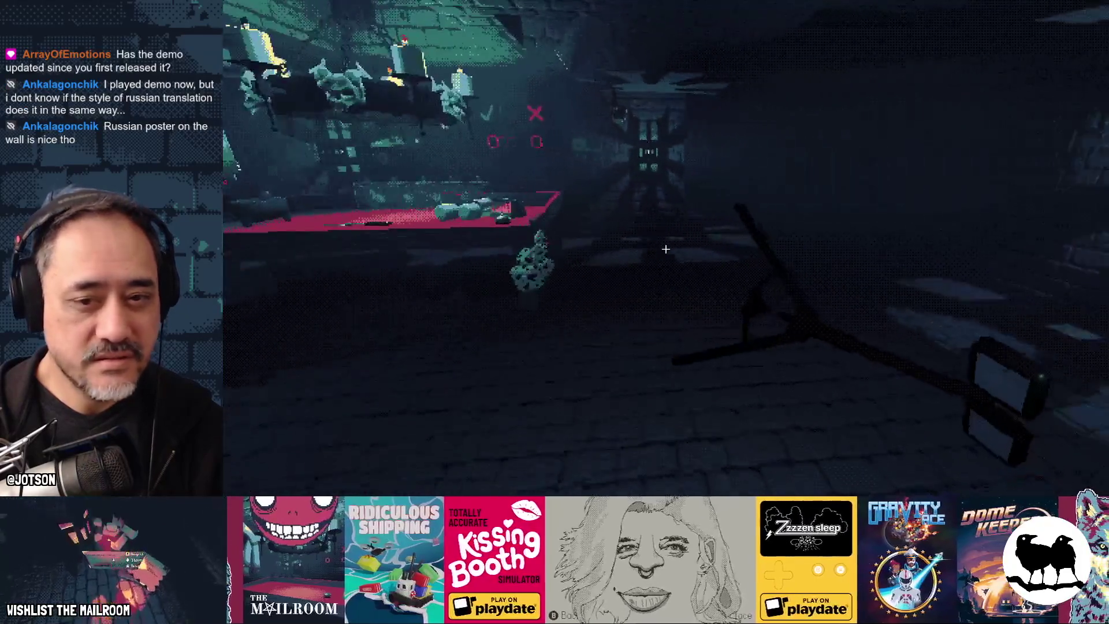
key("F8")
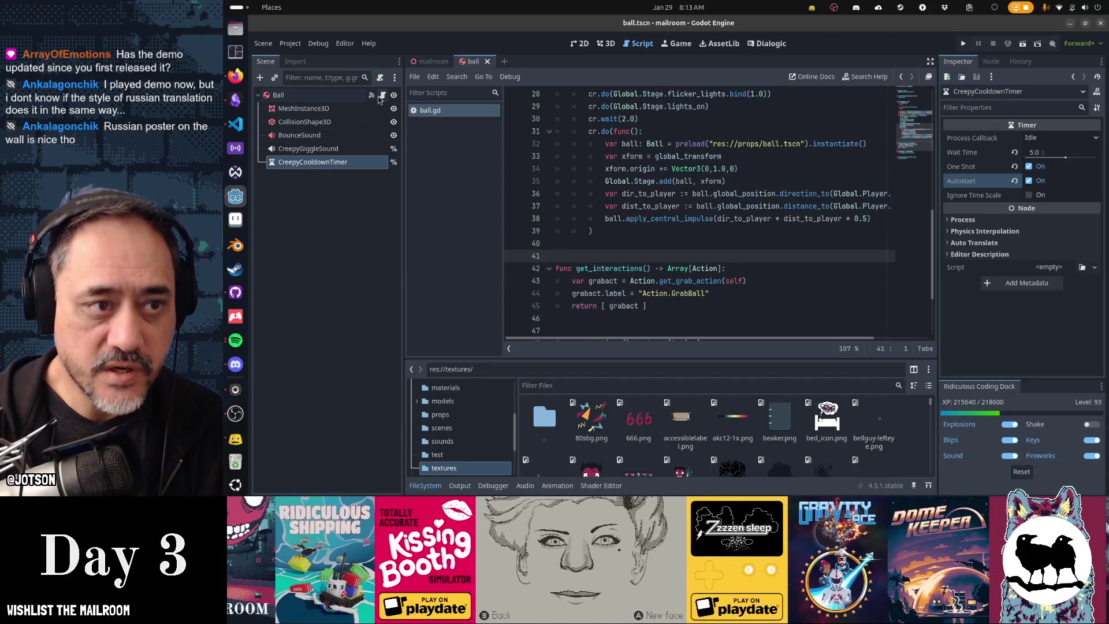
Review the lights-off sequence and the cr variable in ball.gd.
left_click(467, 131)
scroll(650, 260, "up", 3)
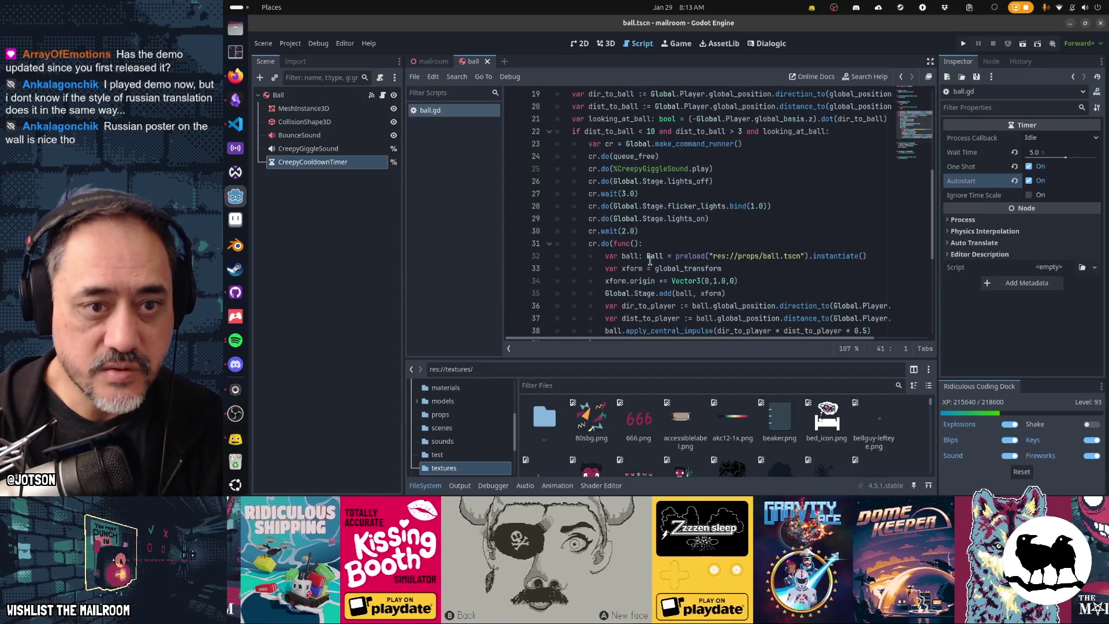
left_click_drag(600, 155, 672, 282)
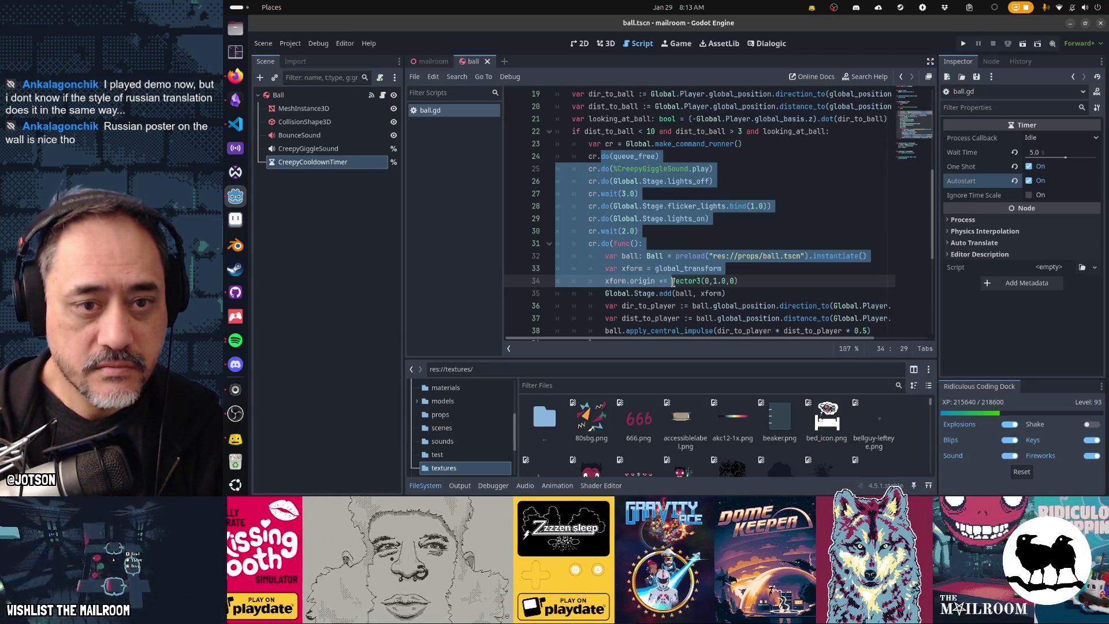
left_click(626, 182)
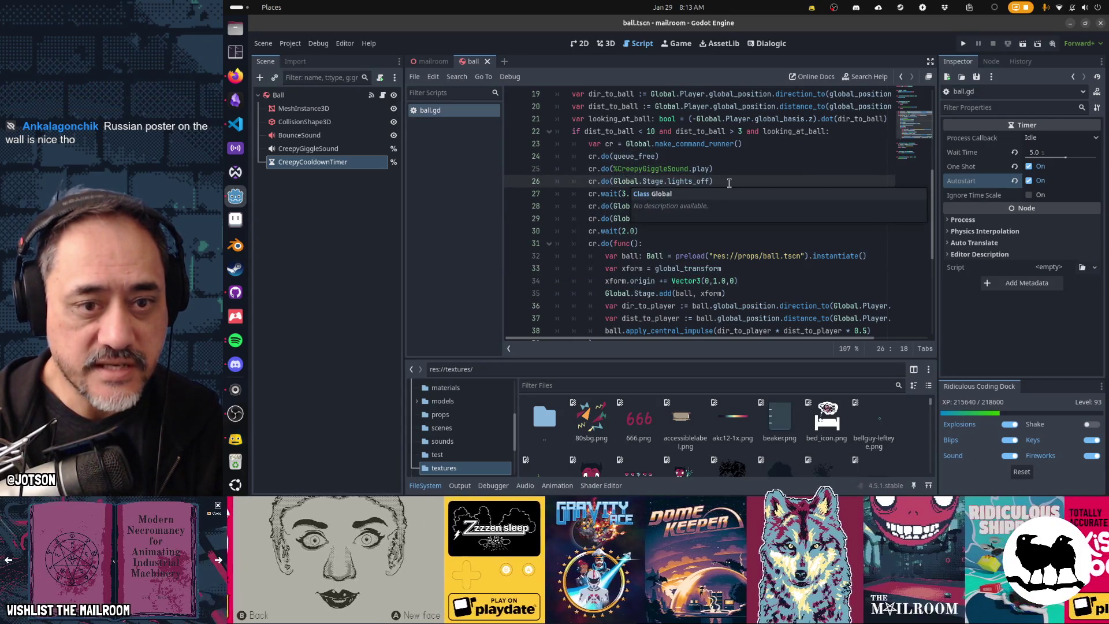
mouse_move(618, 193)
left_mouse_down()
mouse_move(722, 257)
mouse_move(738, 302)
left_mouse_up()
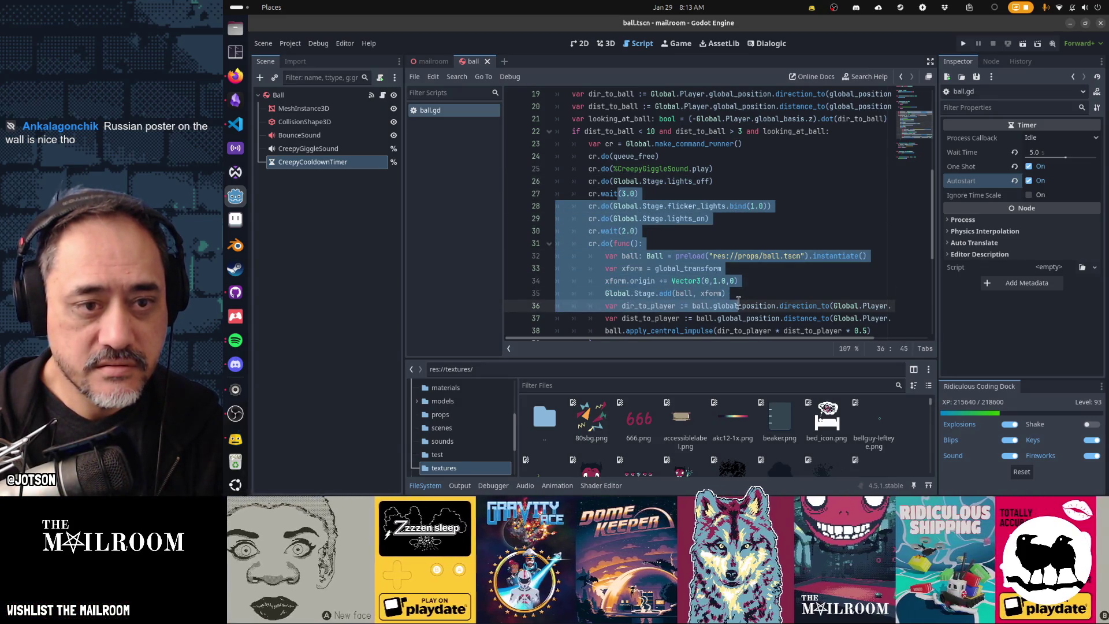
double_click(606, 144)
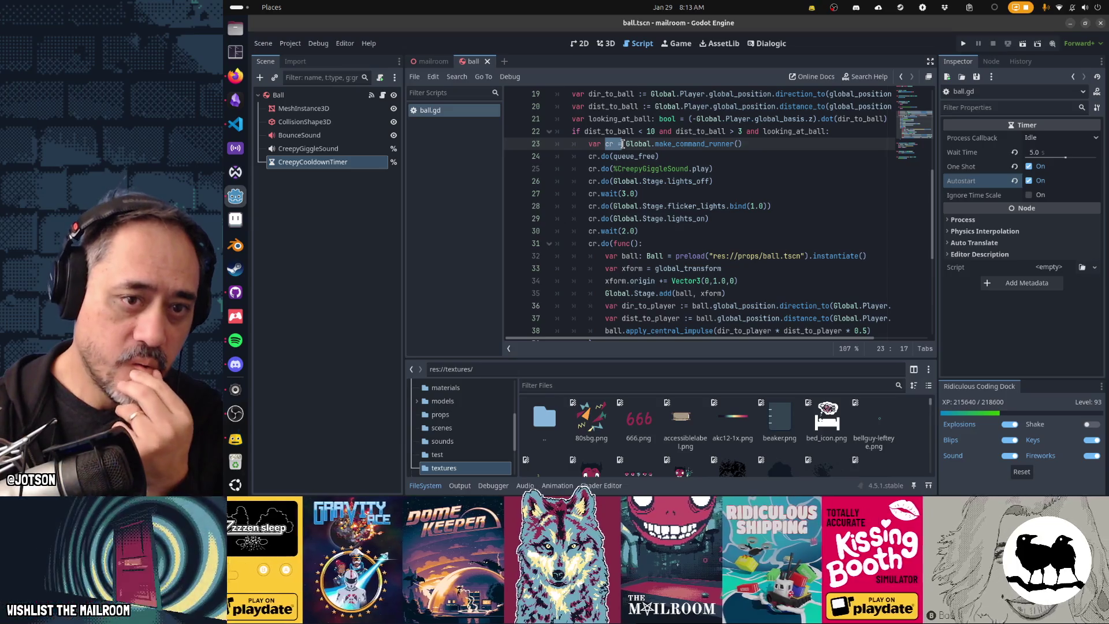
key("Home")
scroll(707, 214, "down", 2)
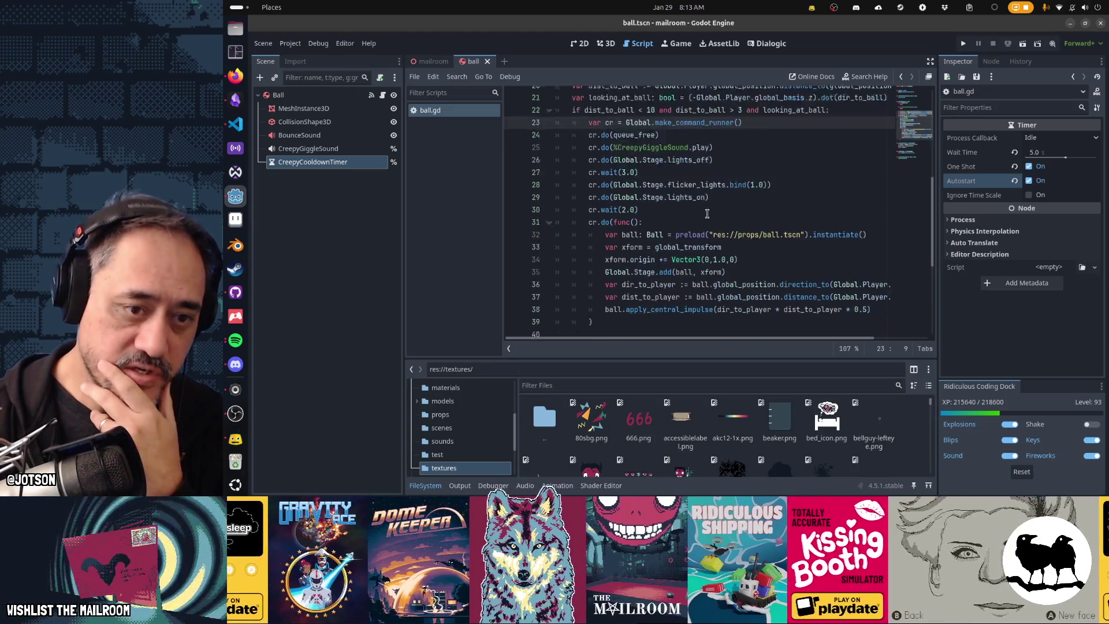
scroll(644, 265, "up", 2)
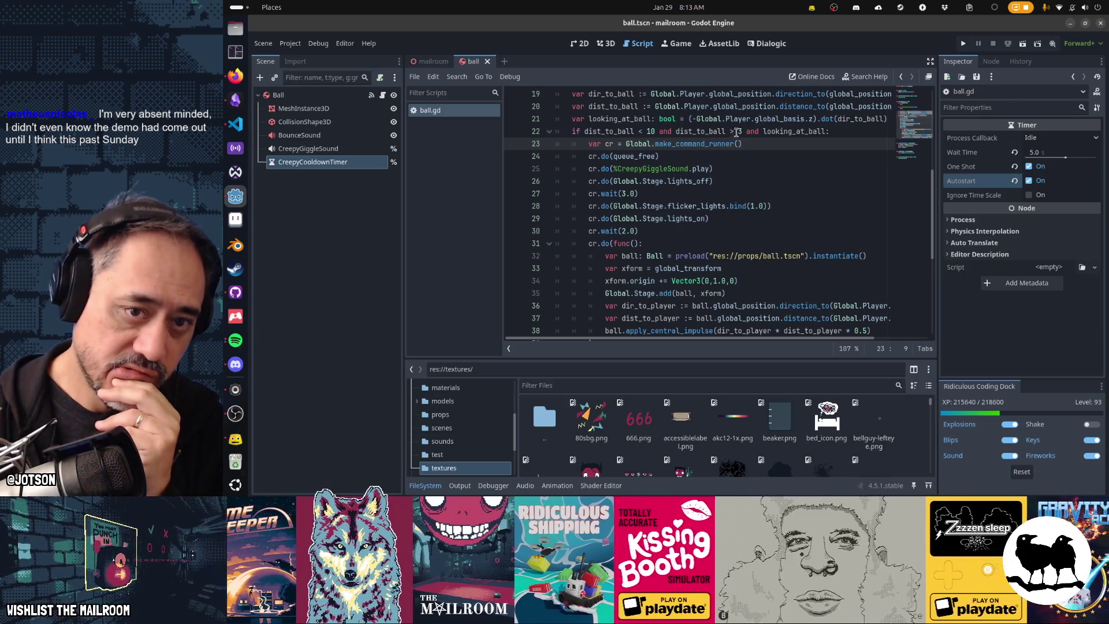
Change the check to dist_to_ball > 9, remove 'dist_to_ball < 10 and ', and save.
left_click(742, 132)
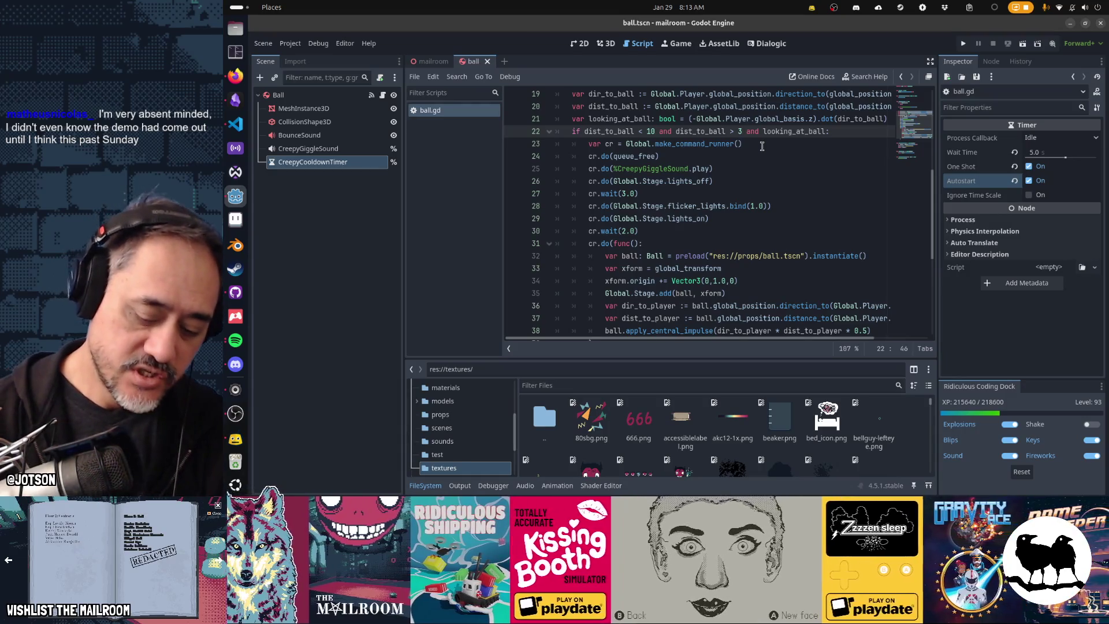
key("BackSpace")
type("9")
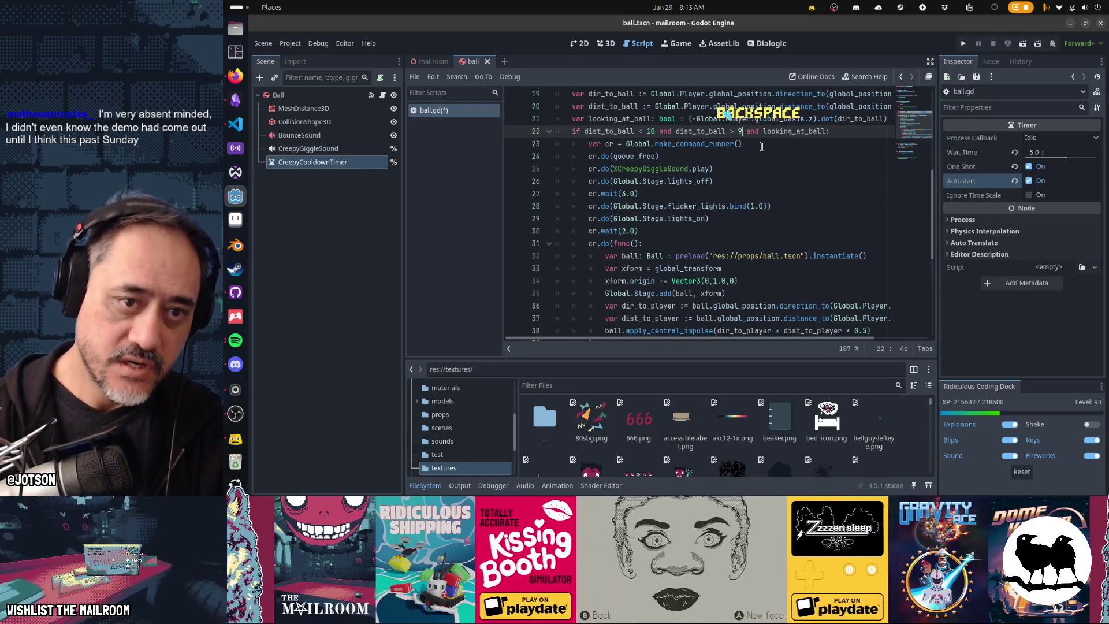
key("ctrl+Left")
key("ctrl+Left")
key("ctrl+Left")
key("ctrl+Left")
key("ctrl+shift+Left")
key("ctrl+shift+Left")
key("ctrl+shift+Left")
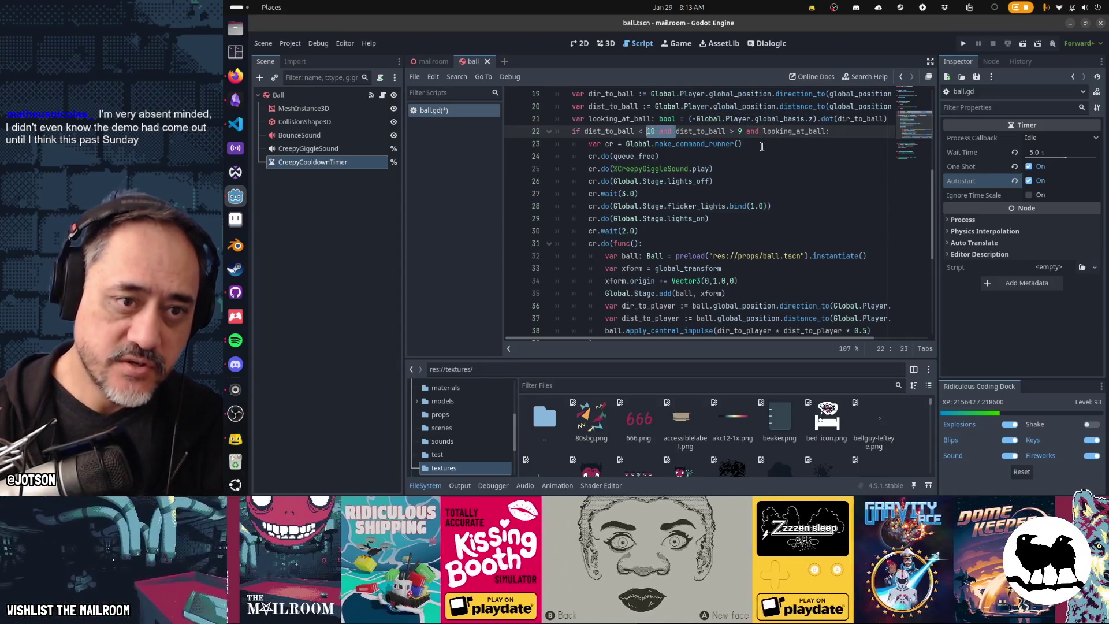
key("Delete")
key("Down")
key("Down")
key("Down")
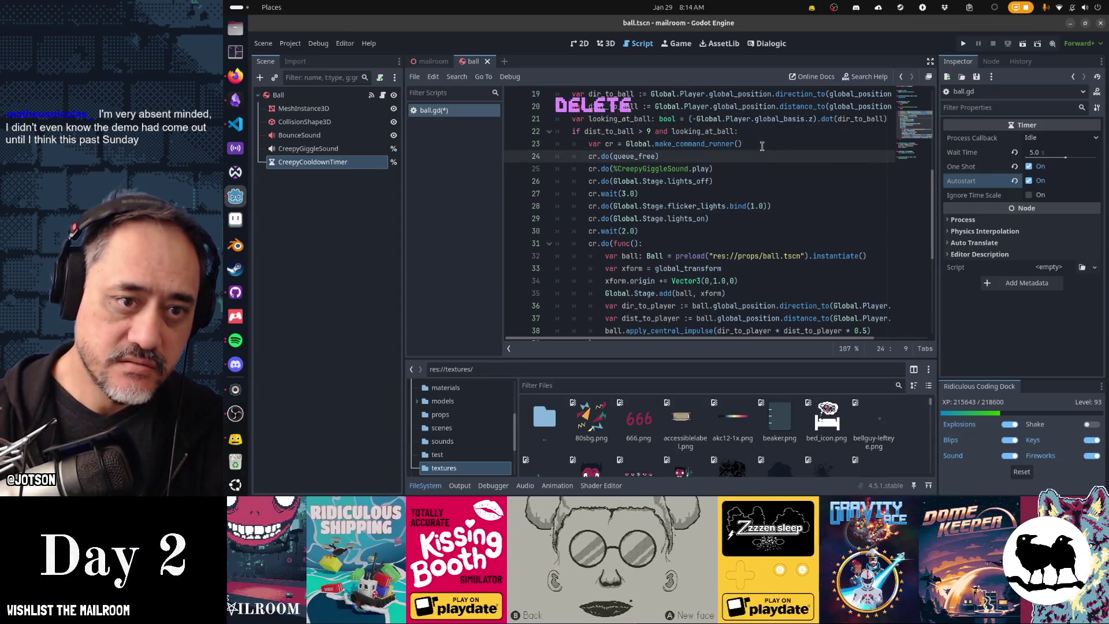
key("Down")
key("Down")
key("Down")
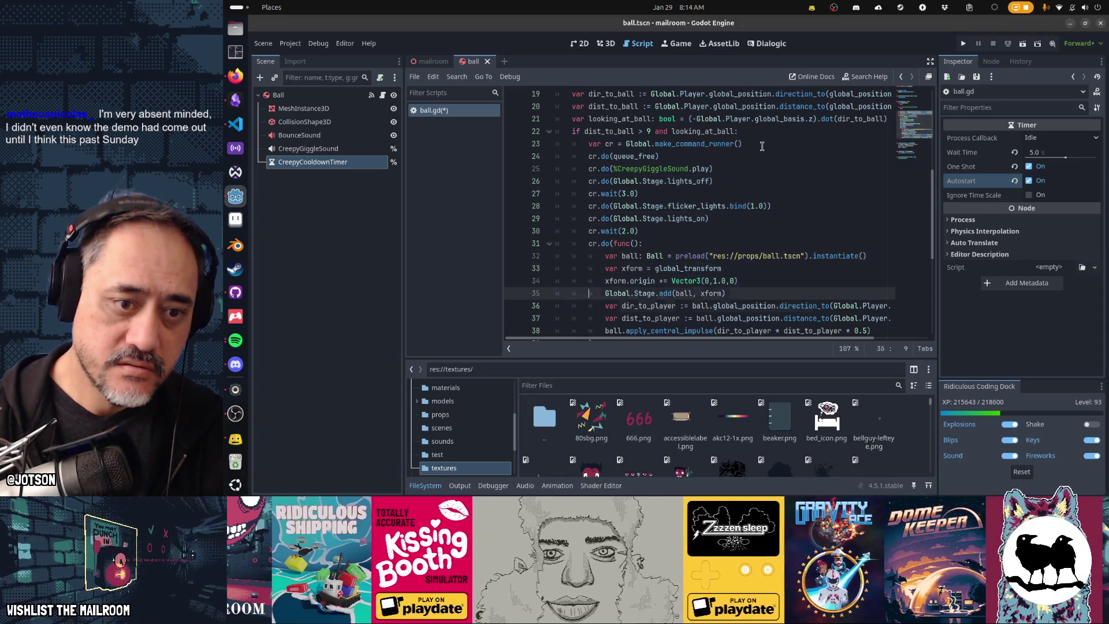
key("ctrl+s")
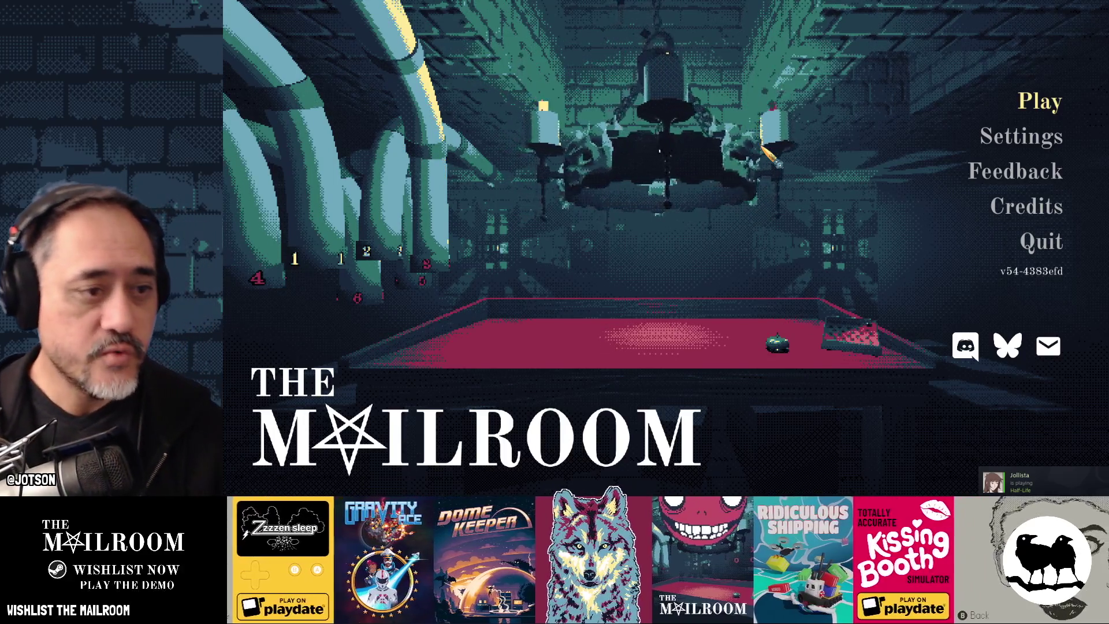
Glance at the window overview, return to the fullscreen game, and start a new game.
key("super")
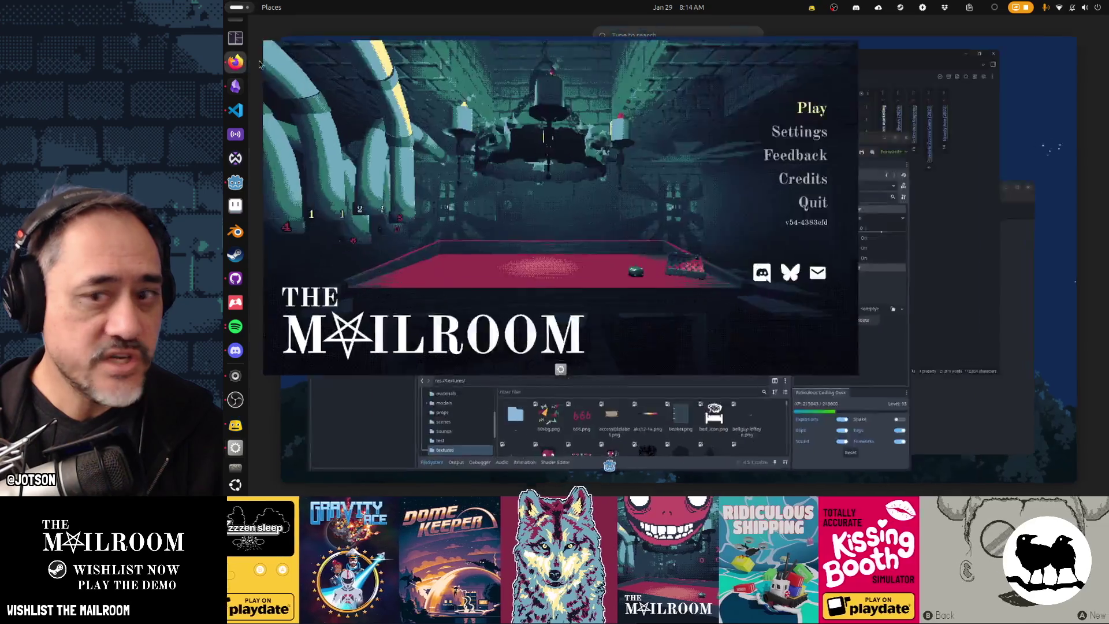
key("super")
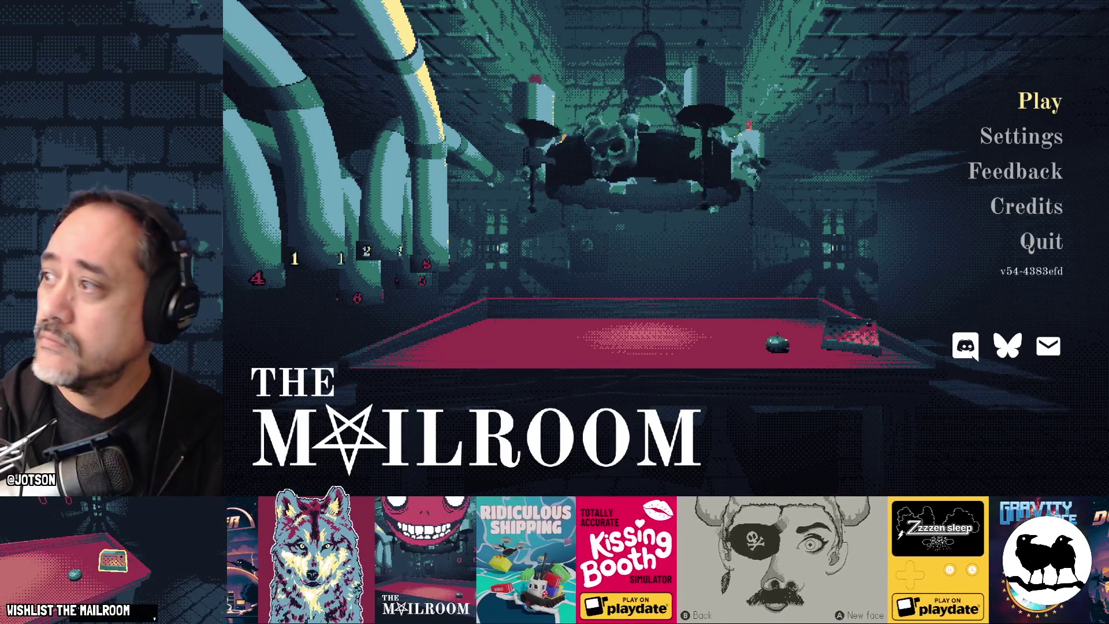
key("Return")
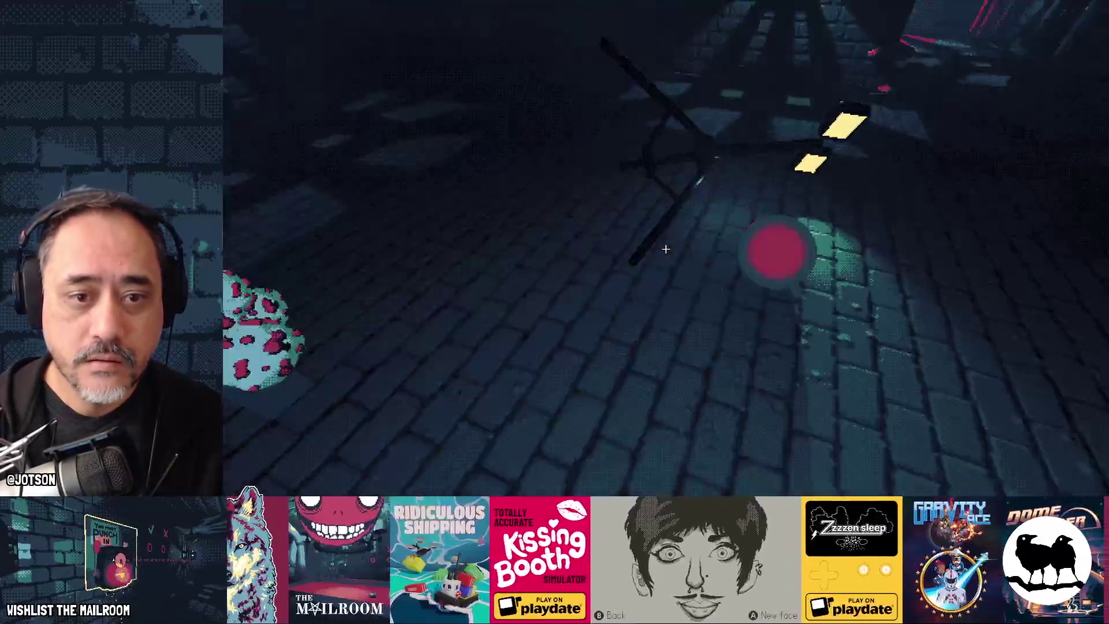
Teleport to the table via the debug console, pick up the spotted object, then return to Godot.
left_click(665, 249)
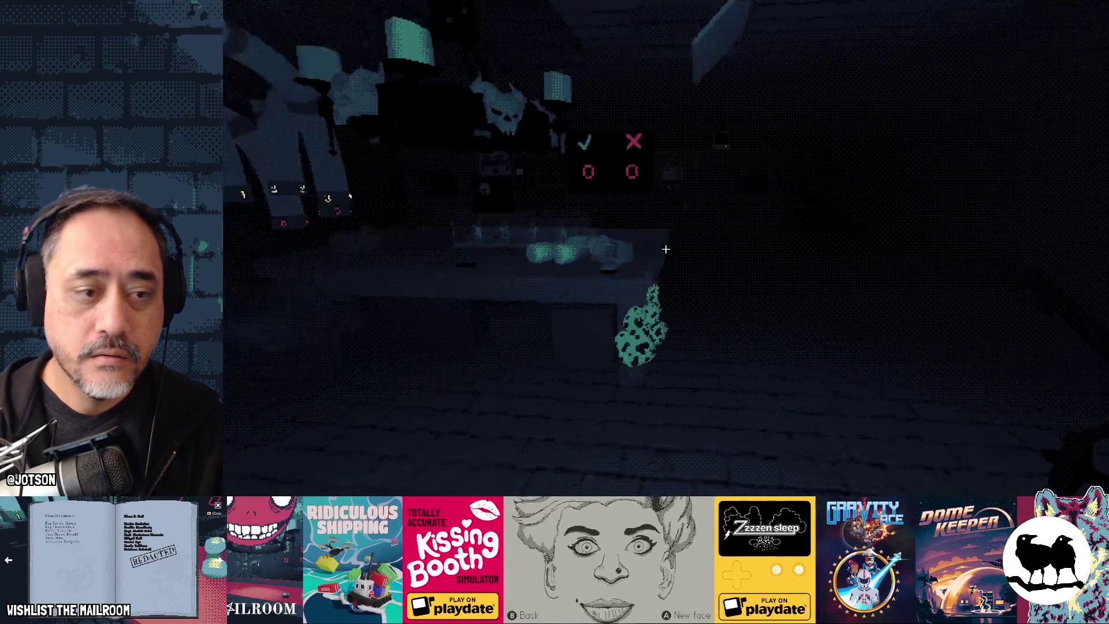
left_click(665, 249)
key("grave")
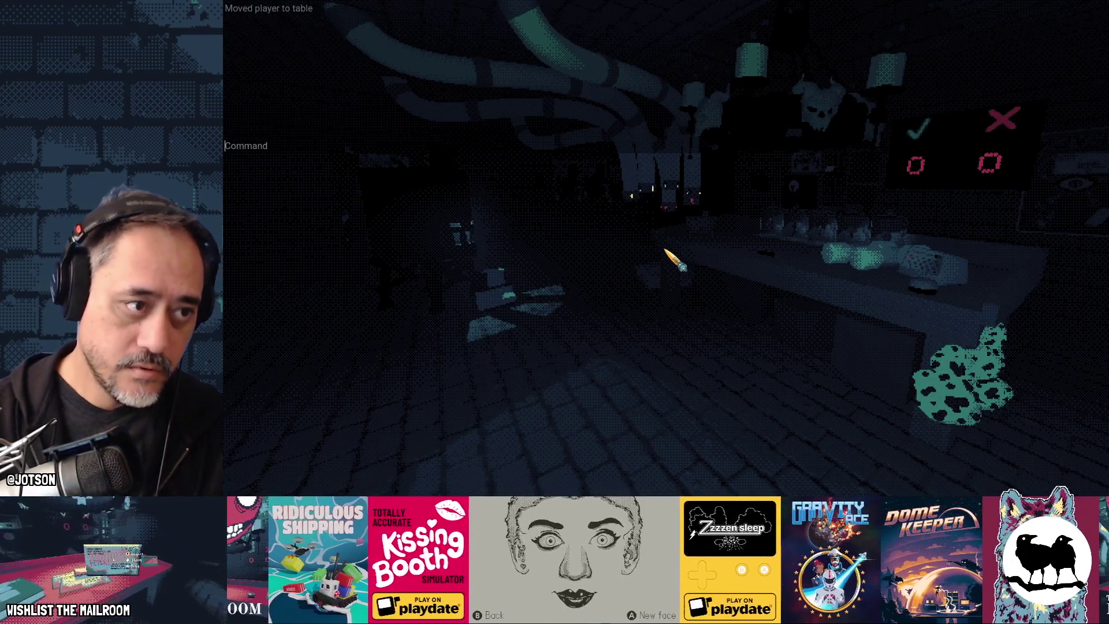
type("a b")
key("grave")
left_click(666, 249)
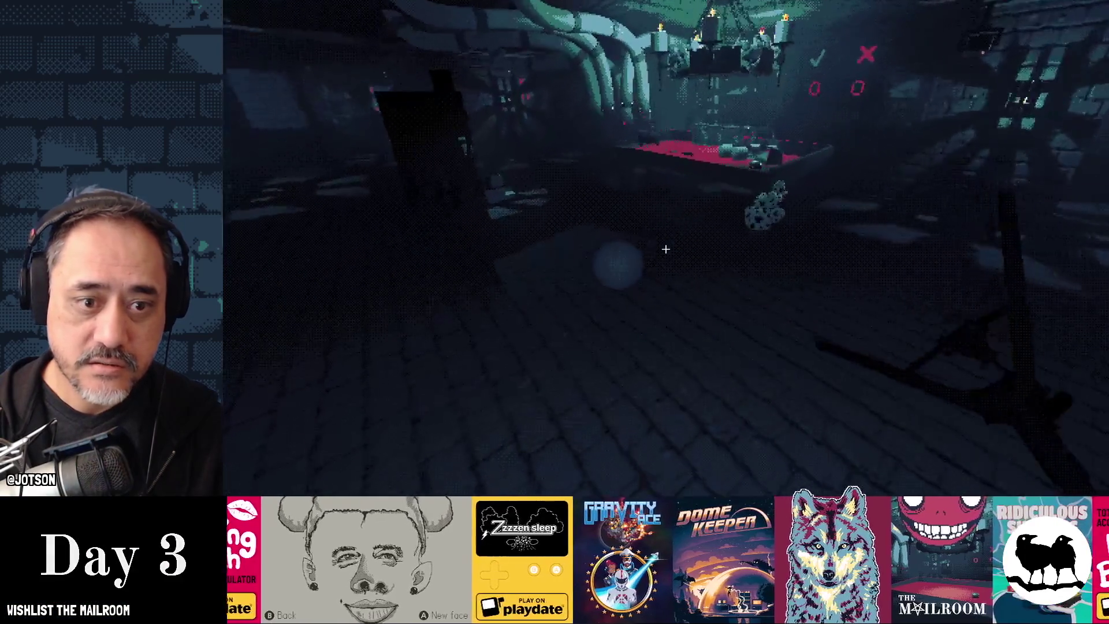
left_click(666, 249)
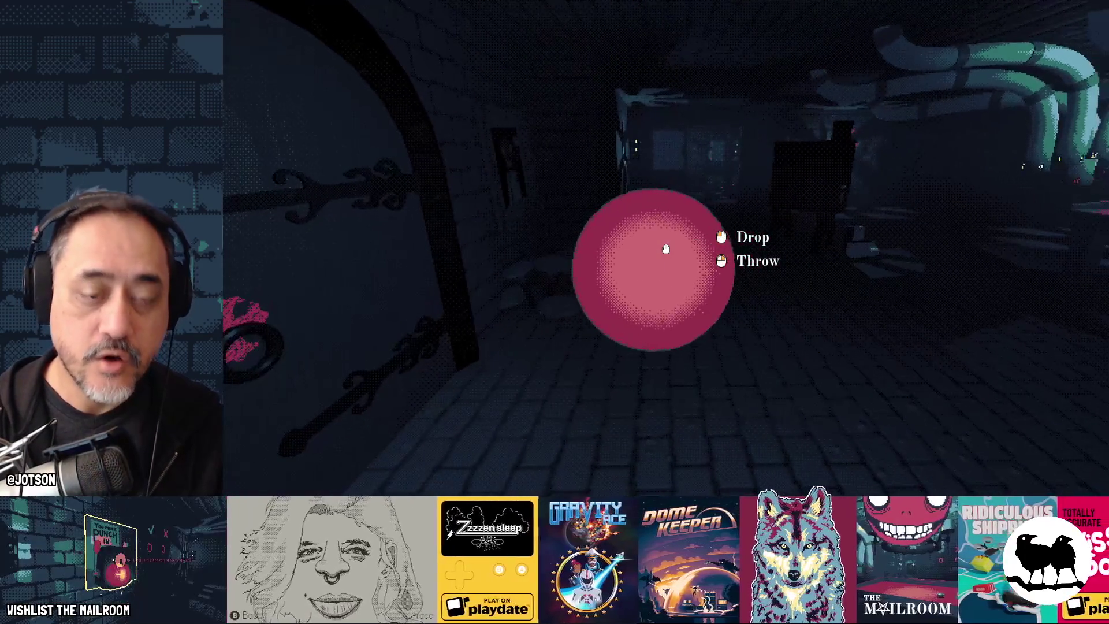
key("super")
left_click(673, 281)
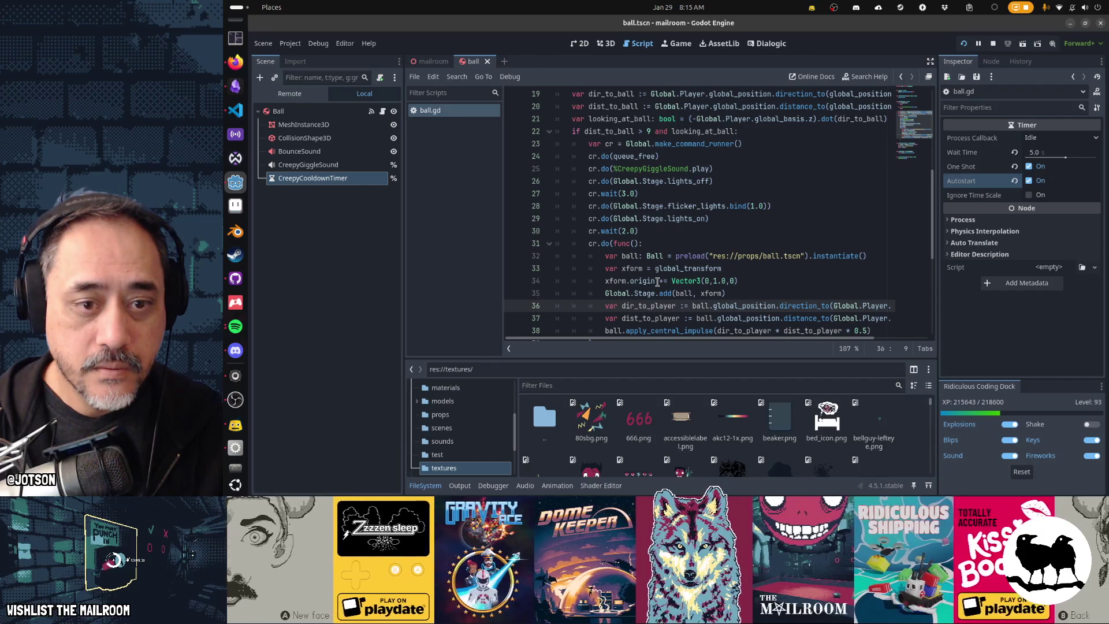
Look over the ball-spawning code block in ball.gd without changing it.
mouse_move(657, 269)
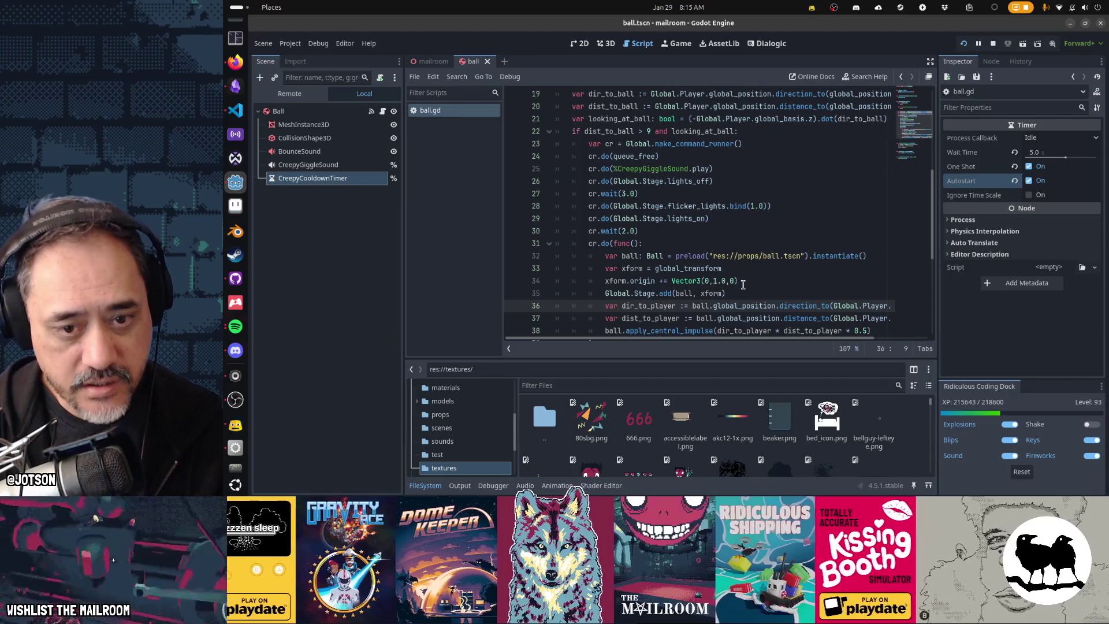
scroll(744, 284, "down", 1)
left_click_drag(658, 209, 680, 281)
left_click(680, 233)
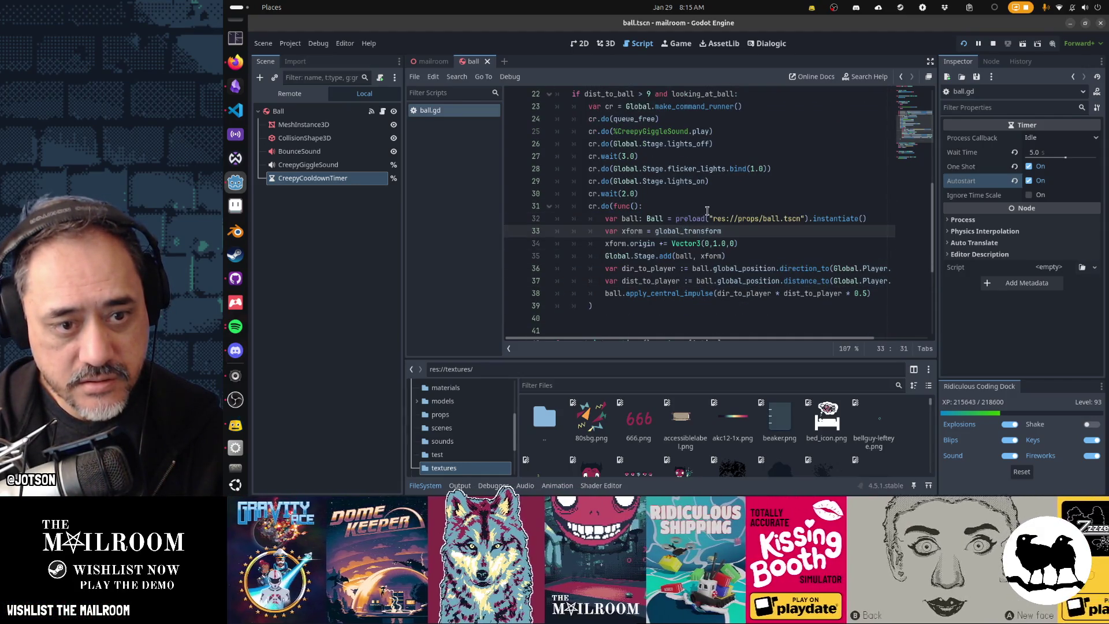
Resume the paused game, look around the corridor, then bring up the window overview.
key("alt+Tab")
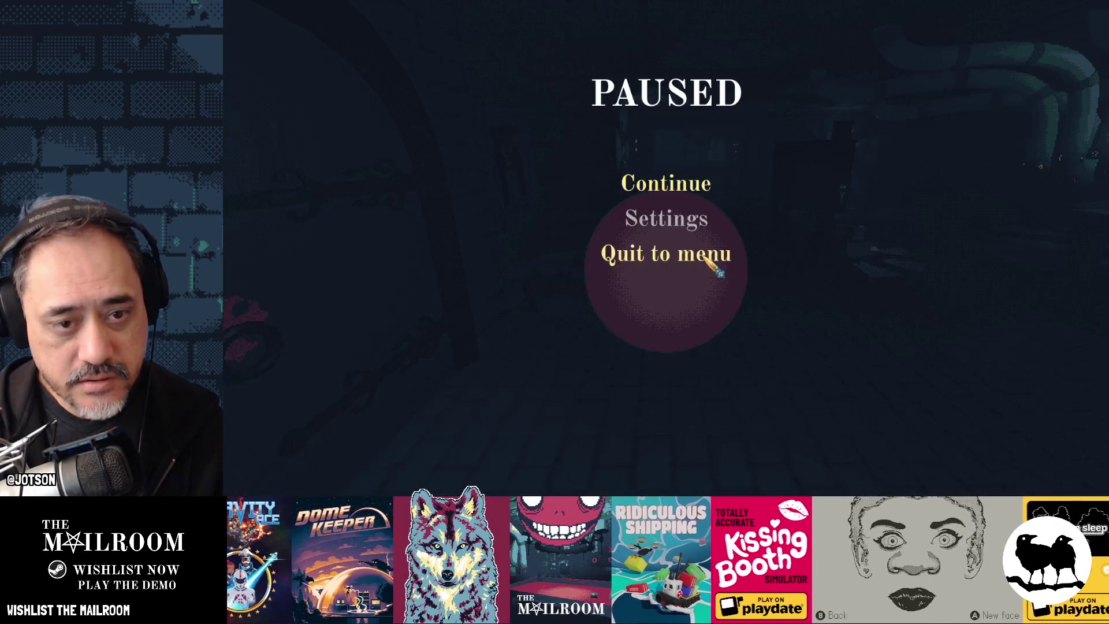
left_click(693, 191)
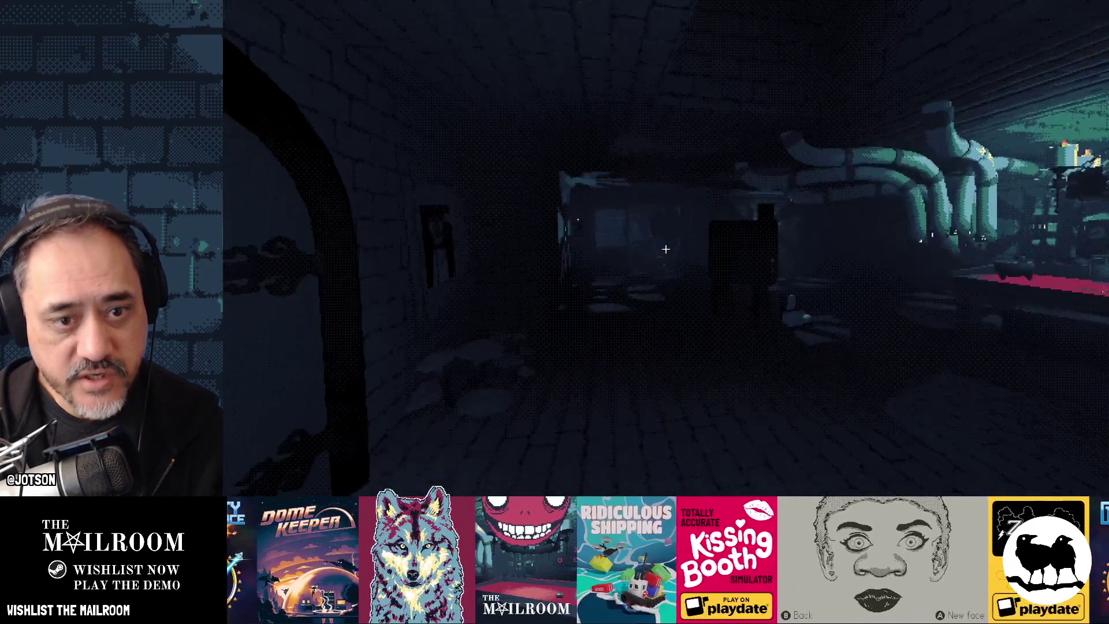
mouse_move(665, 249)
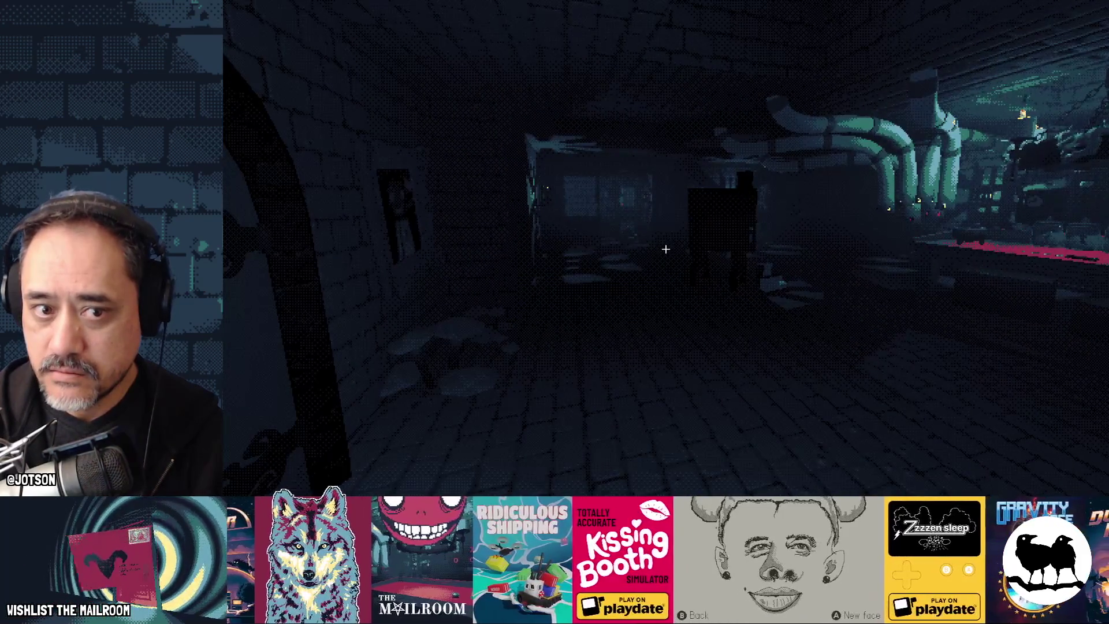
key("super")
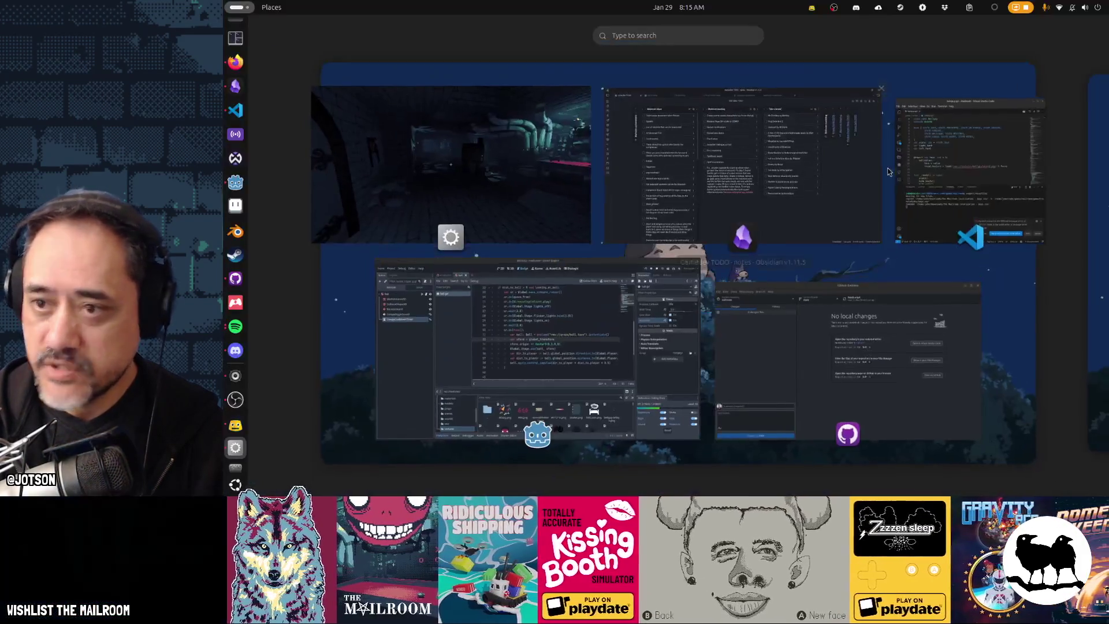
key("super")
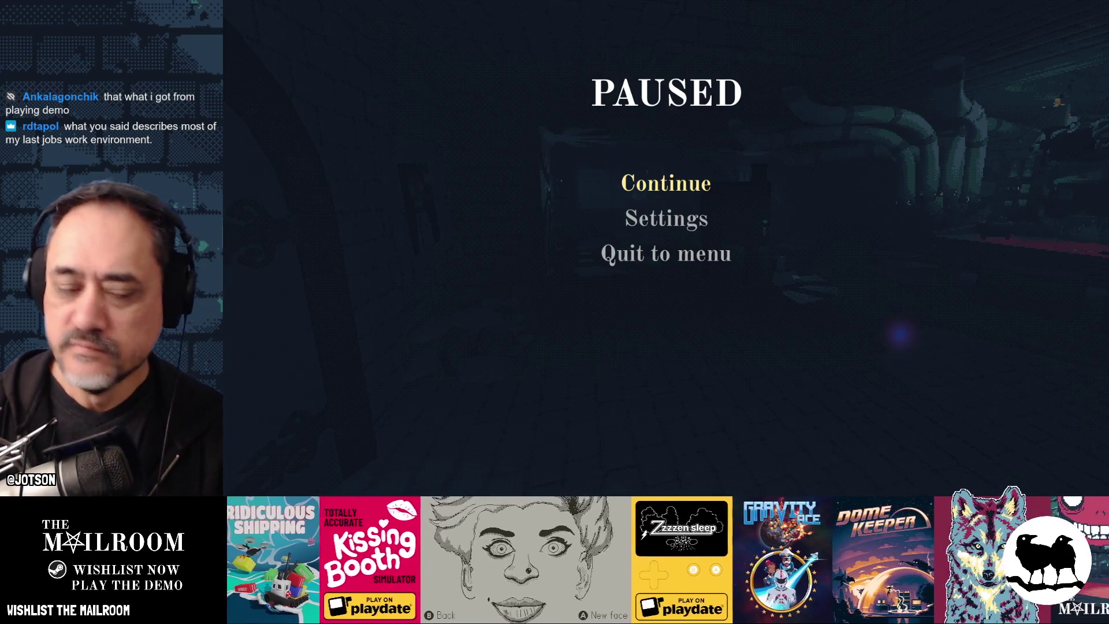
left_click(706, 186)
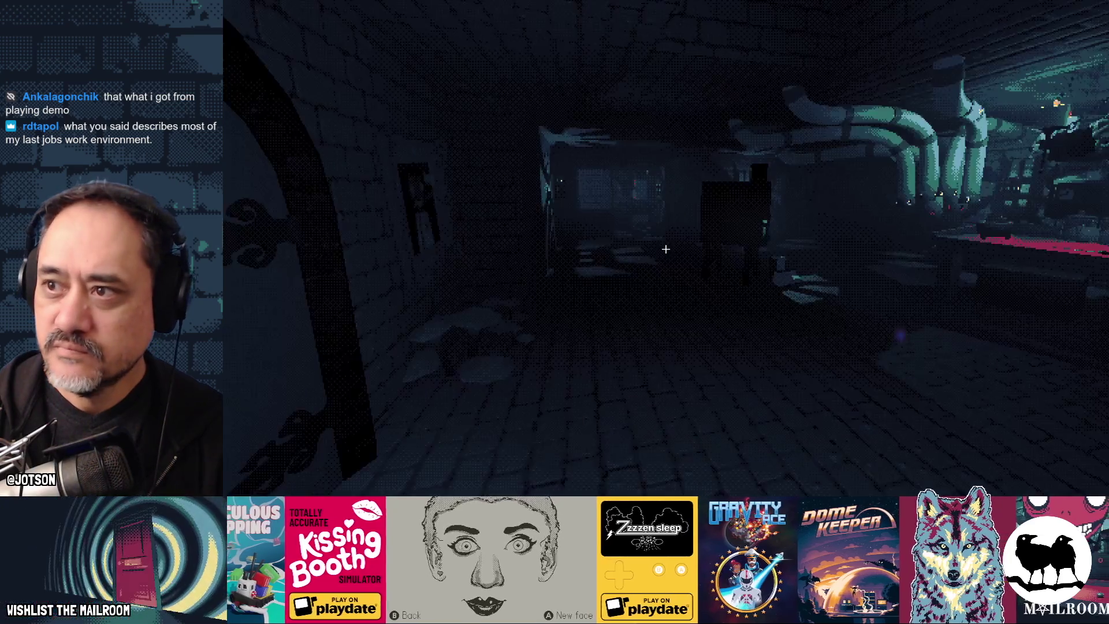
mouse_move(665, 249)
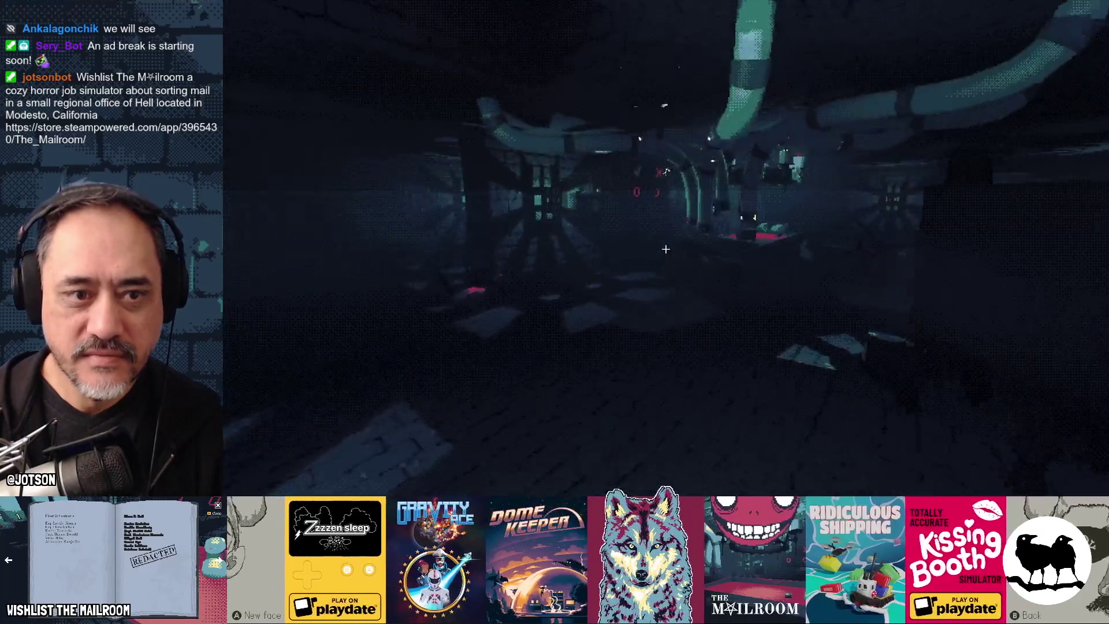
Walk up to the scoreboard and eye poster, back away, and pause the game.
key("w")
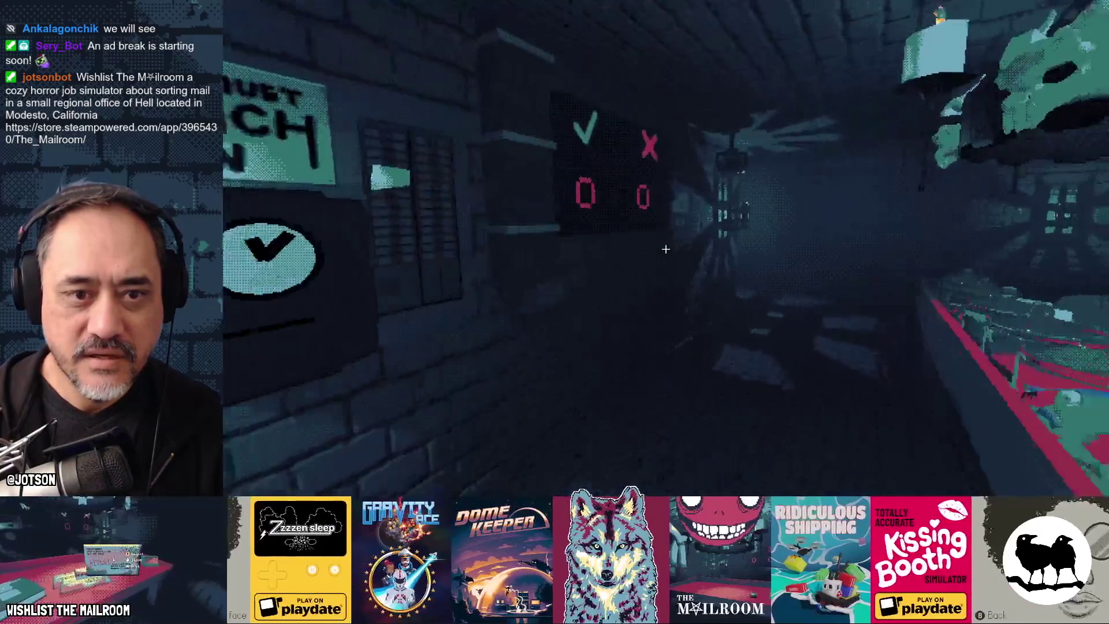
key("w")
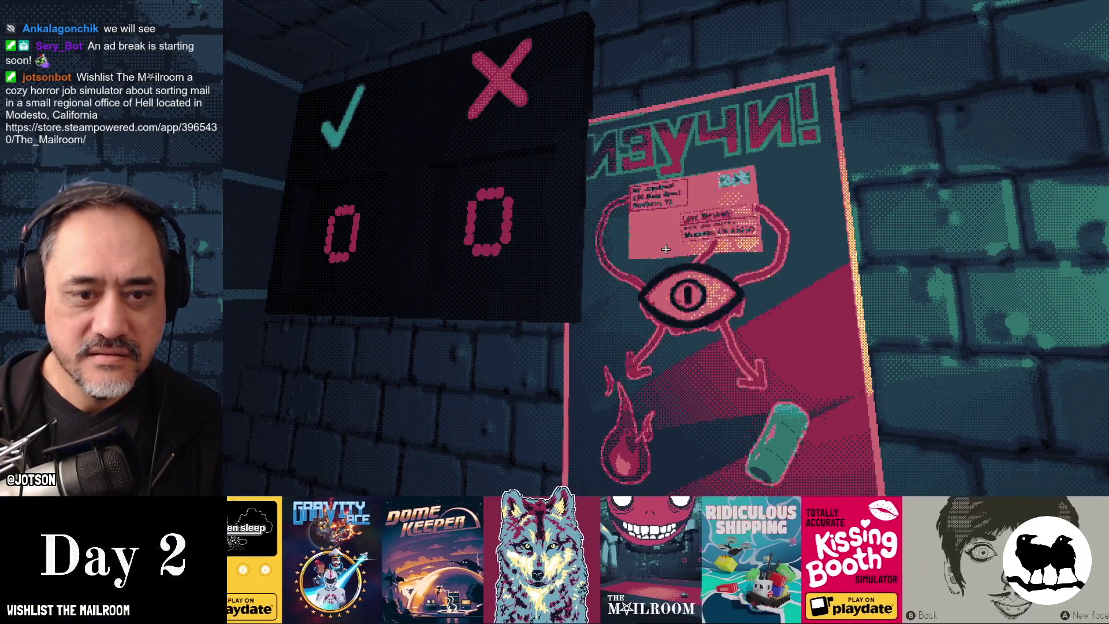
key("w")
key("a")
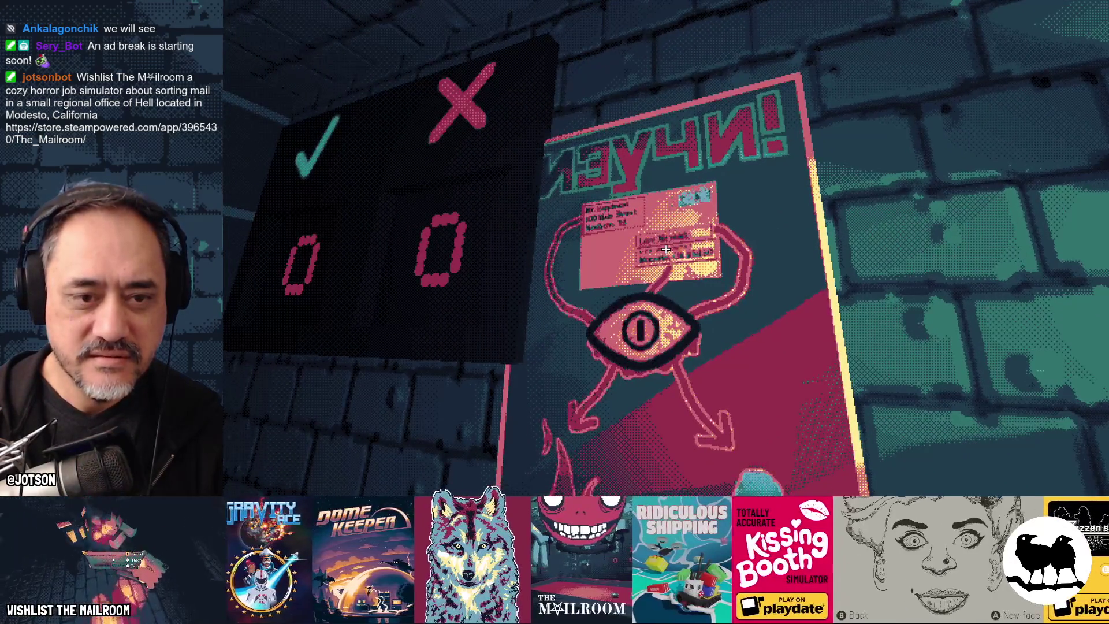
key("w")
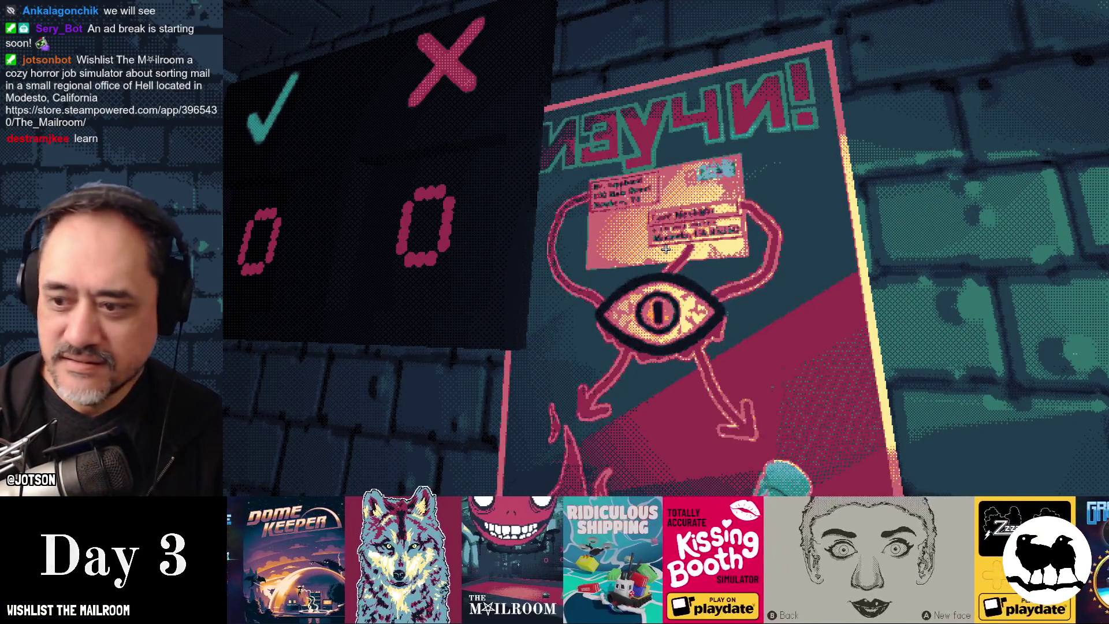
key("w")
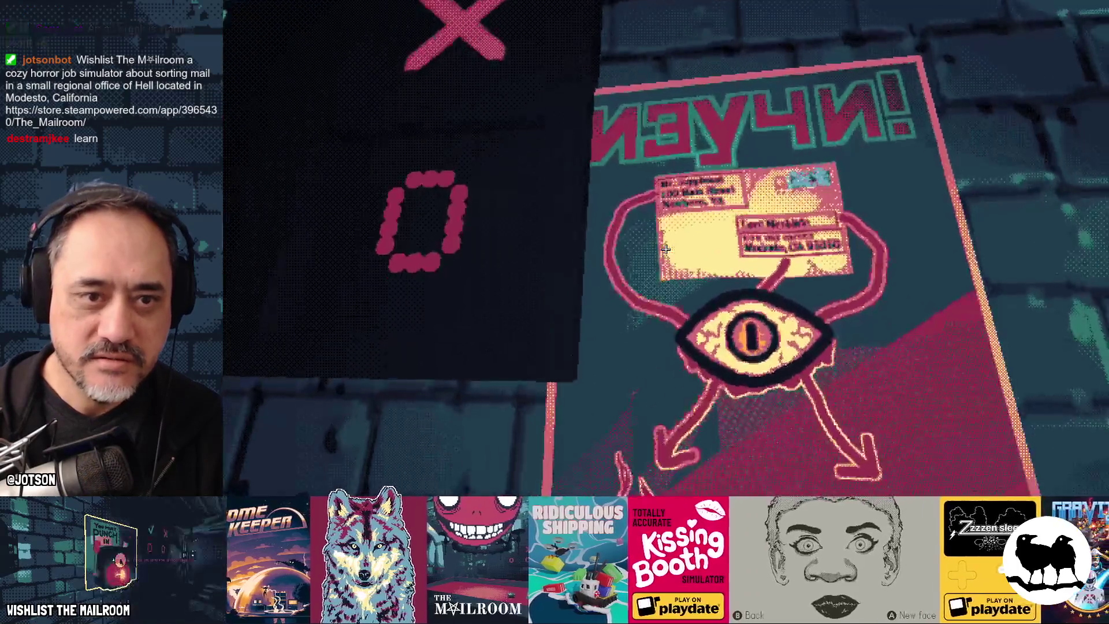
key("s")
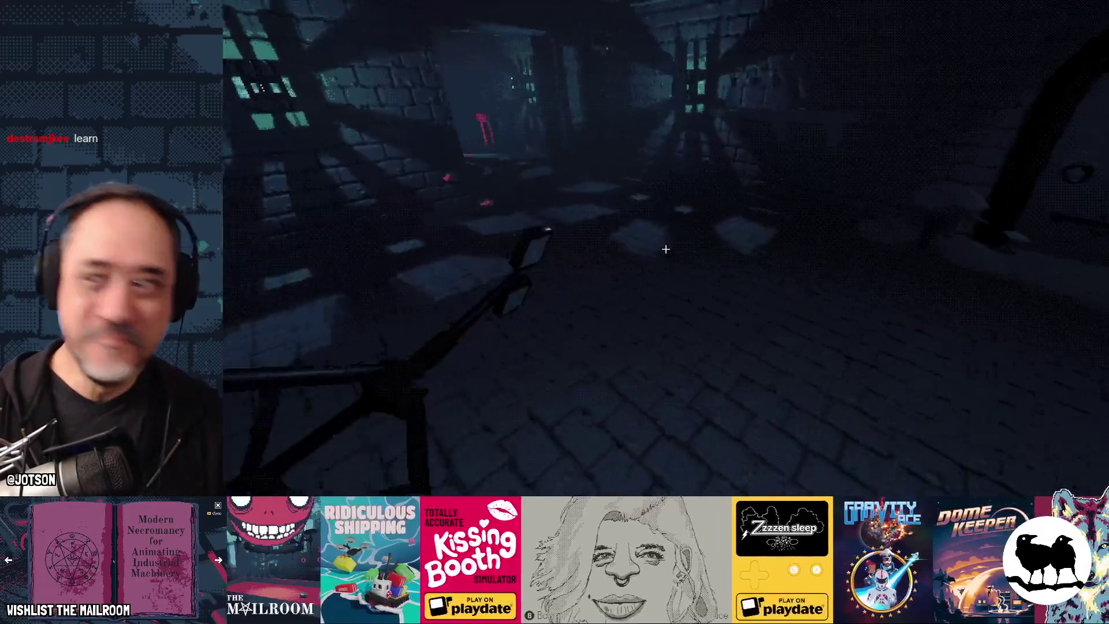
key("Escape")
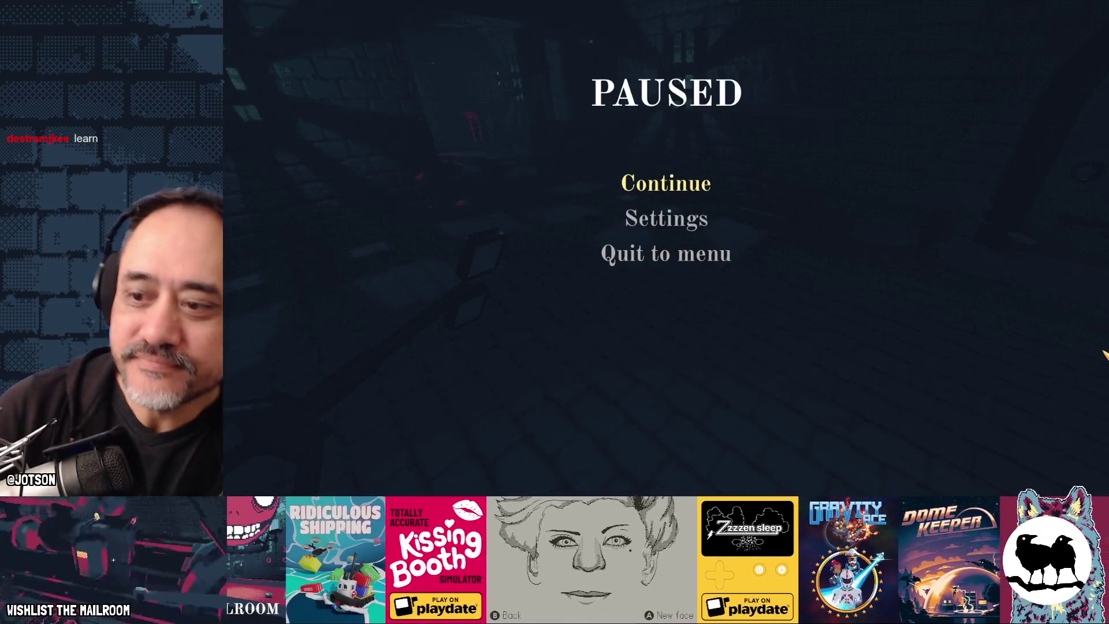
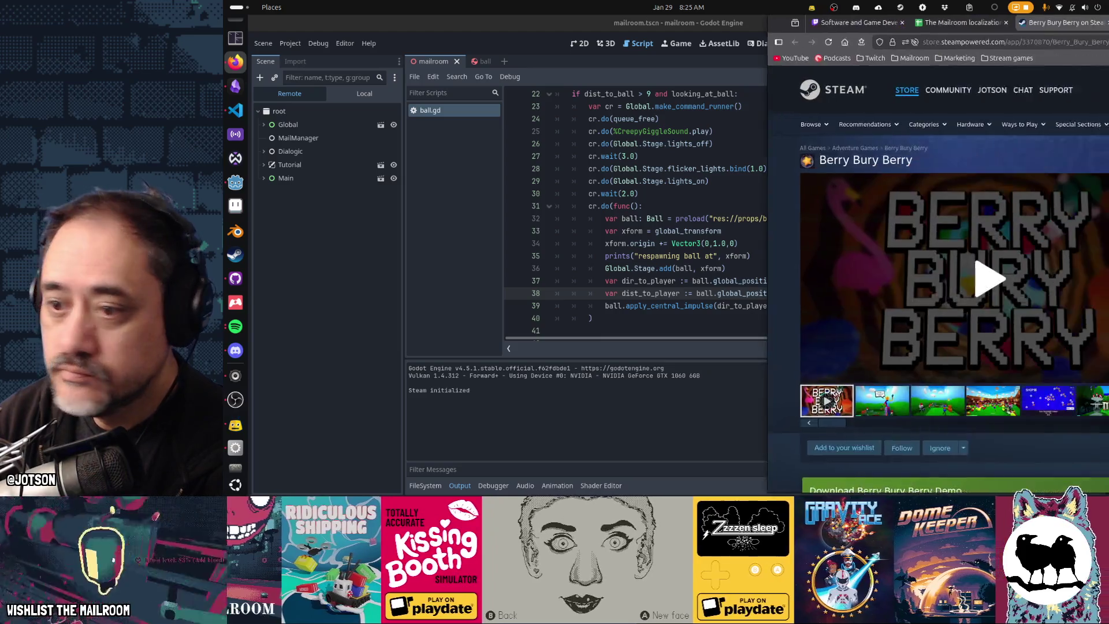
Bring the Berry Bury Berry Steam store page over Godot and start its trailer.
left_click_drag(1108, 27, 839, 27)
left_click(650, 285)
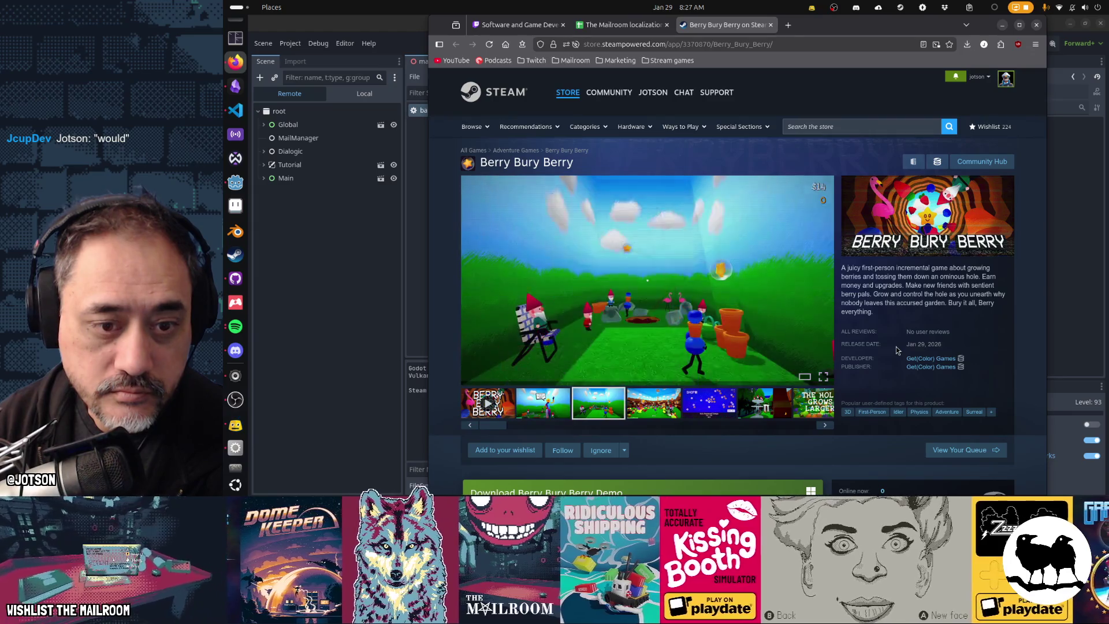
Browse the SHOP II, gnome and THE HOLE GROWS LARGER screenshots, then return to ball.gd.
left_click(541, 415)
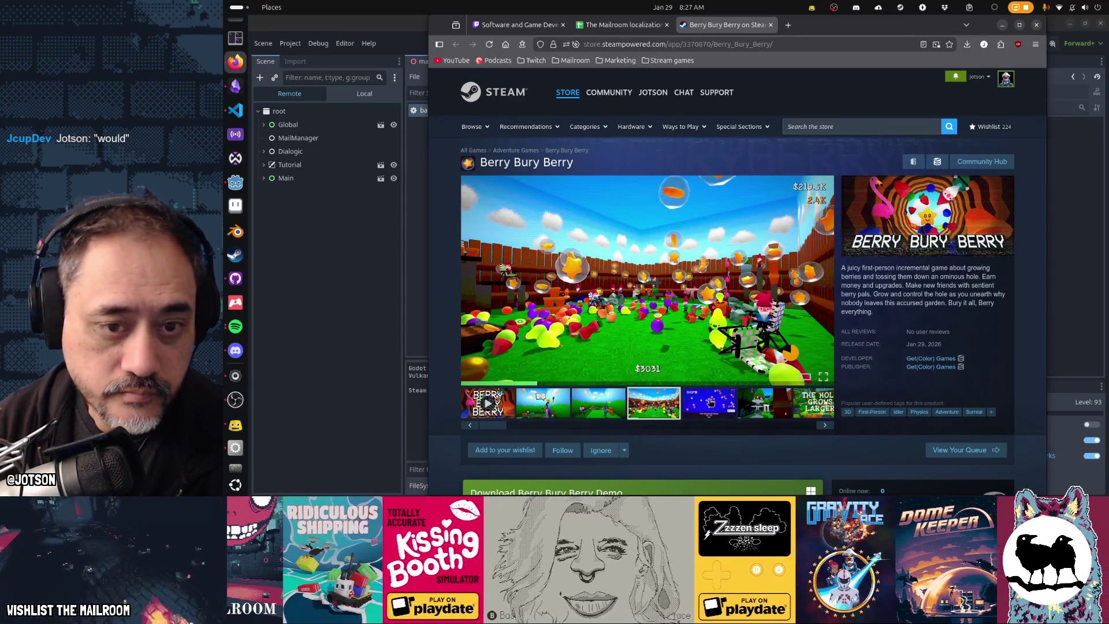
left_click(710, 402)
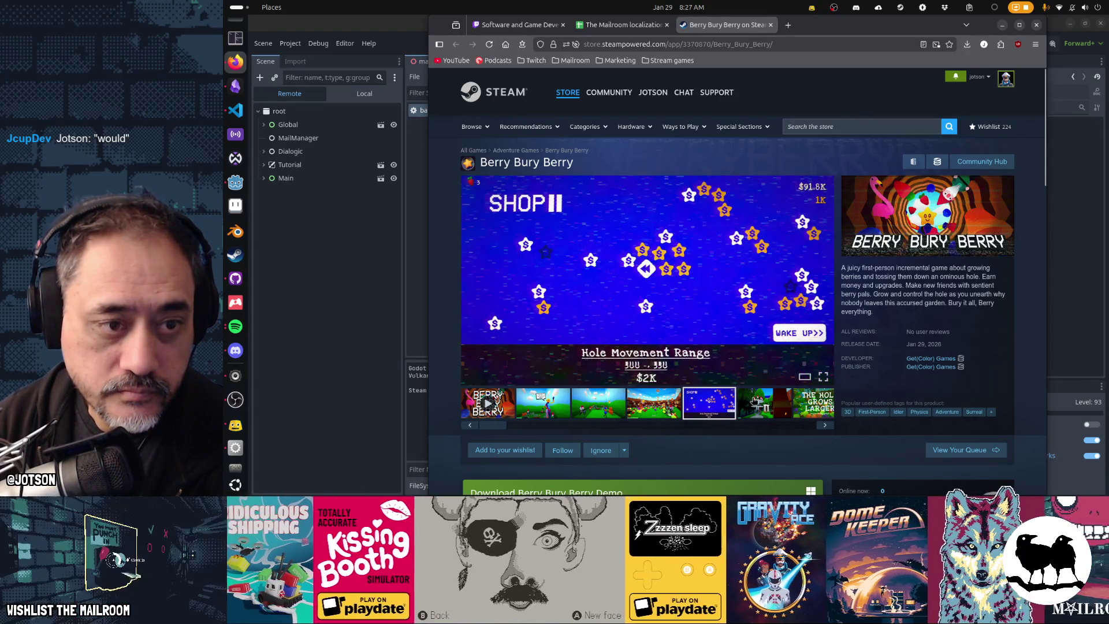
left_click(754, 400)
scroll(748, 395, "down", 1)
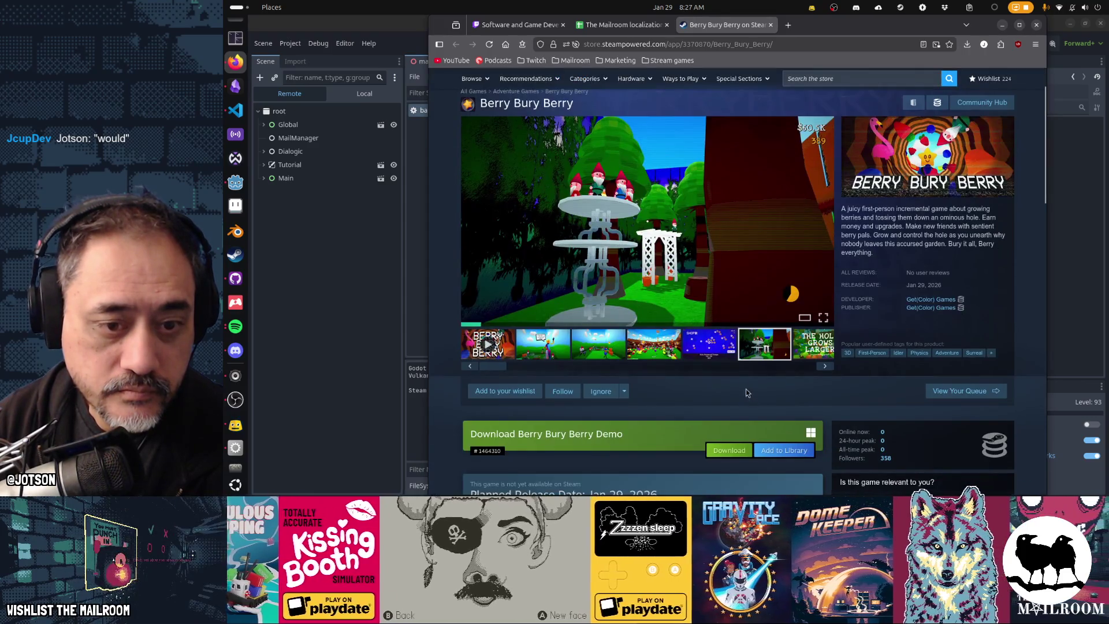
left_click(709, 344)
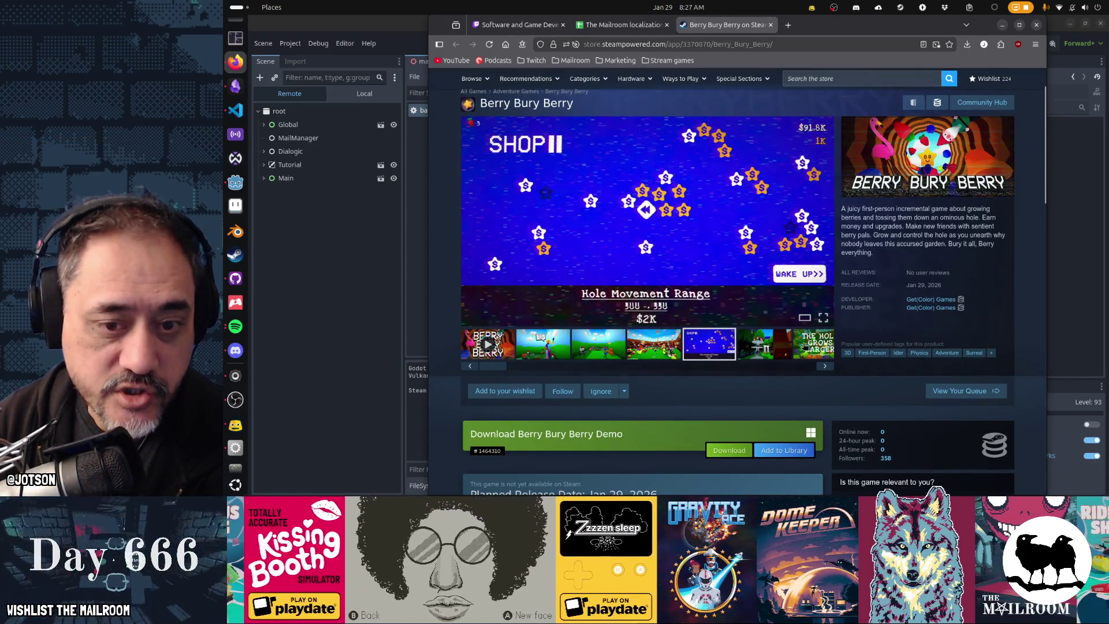
left_click(806, 345)
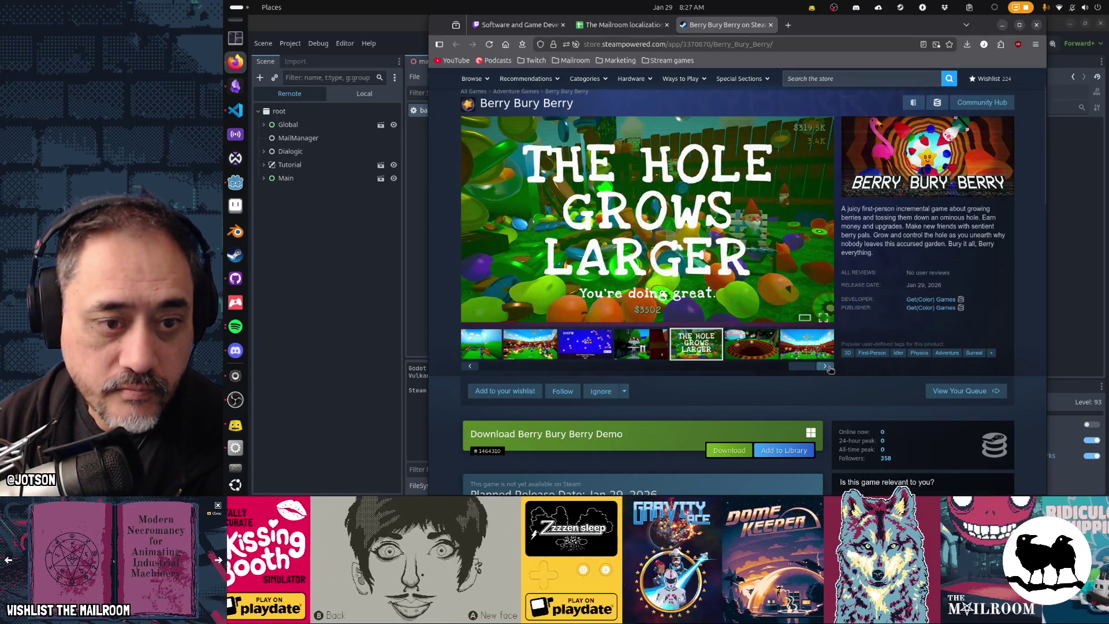
left_click(765, 354)
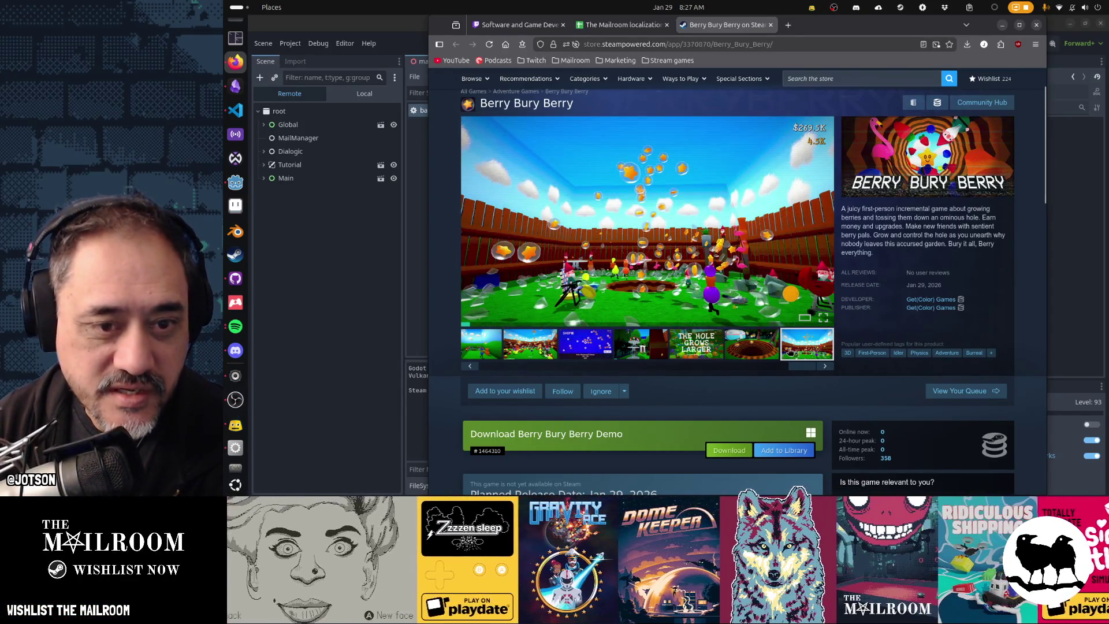
left_click(756, 350)
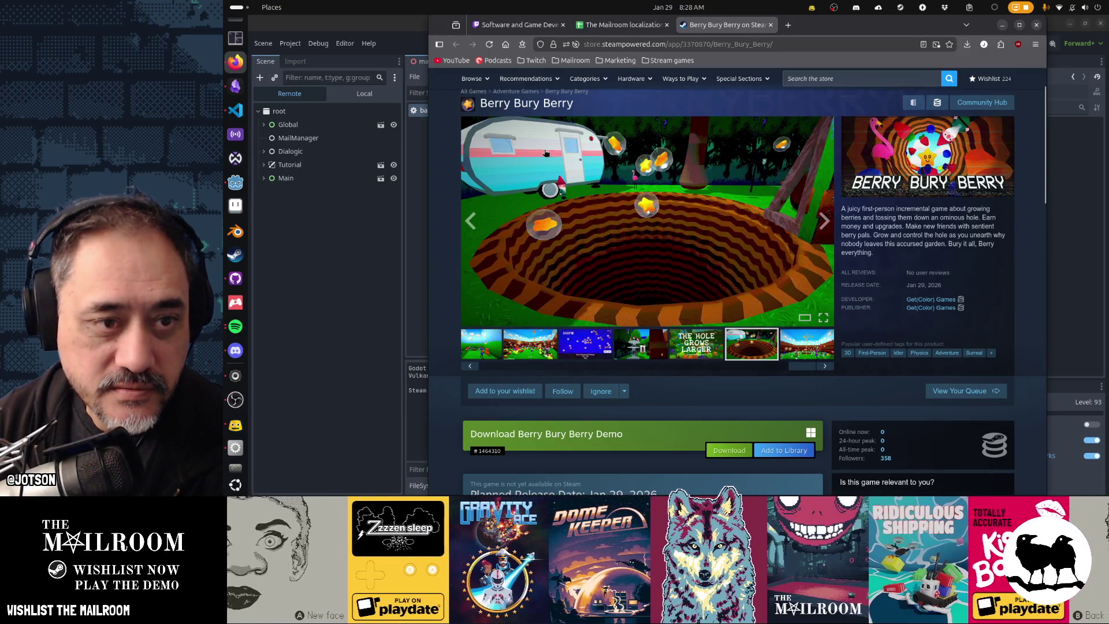
key("alt+Tab")
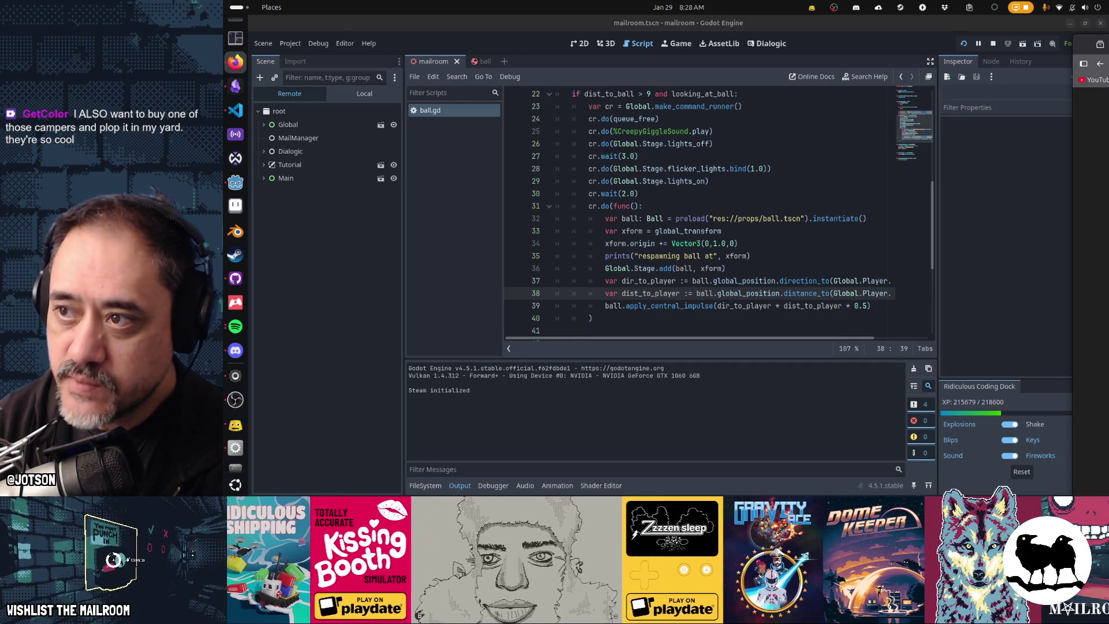
Go from Godot through the chat app back to Firefox's Berry Bury Berry store tab.
left_click_drag(1108, 56, 861, 56)
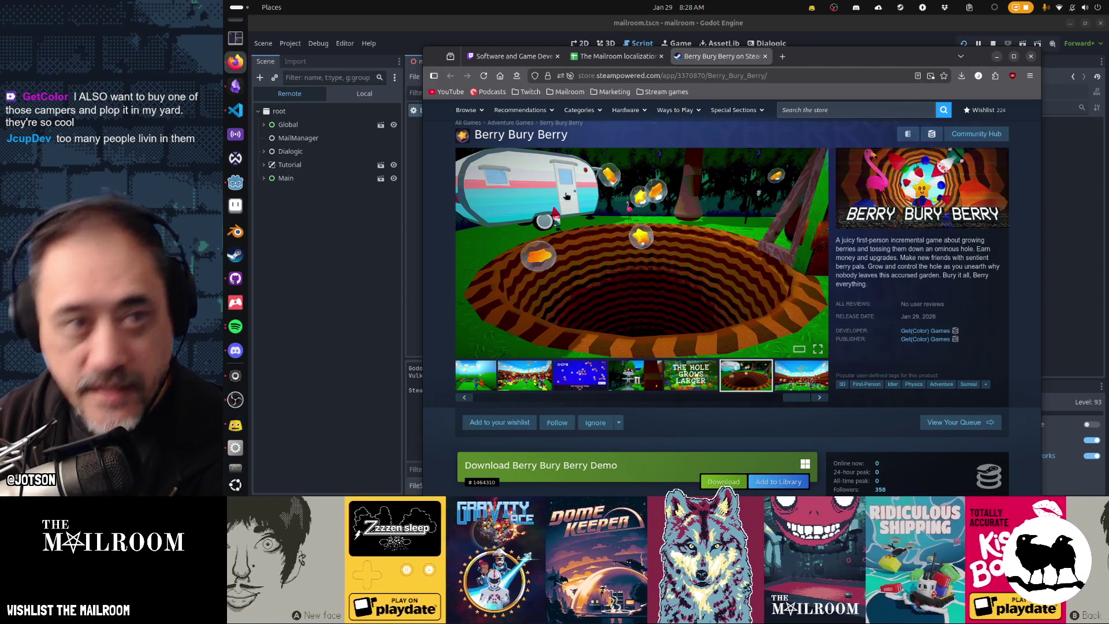
left_click(886, 22)
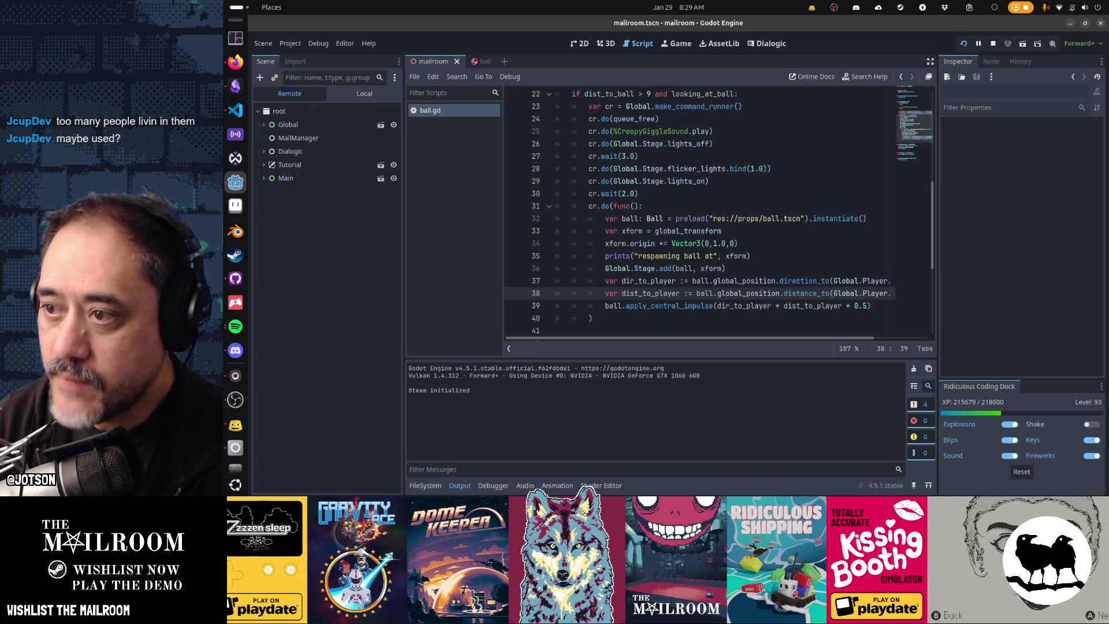
key("alt+Tab")
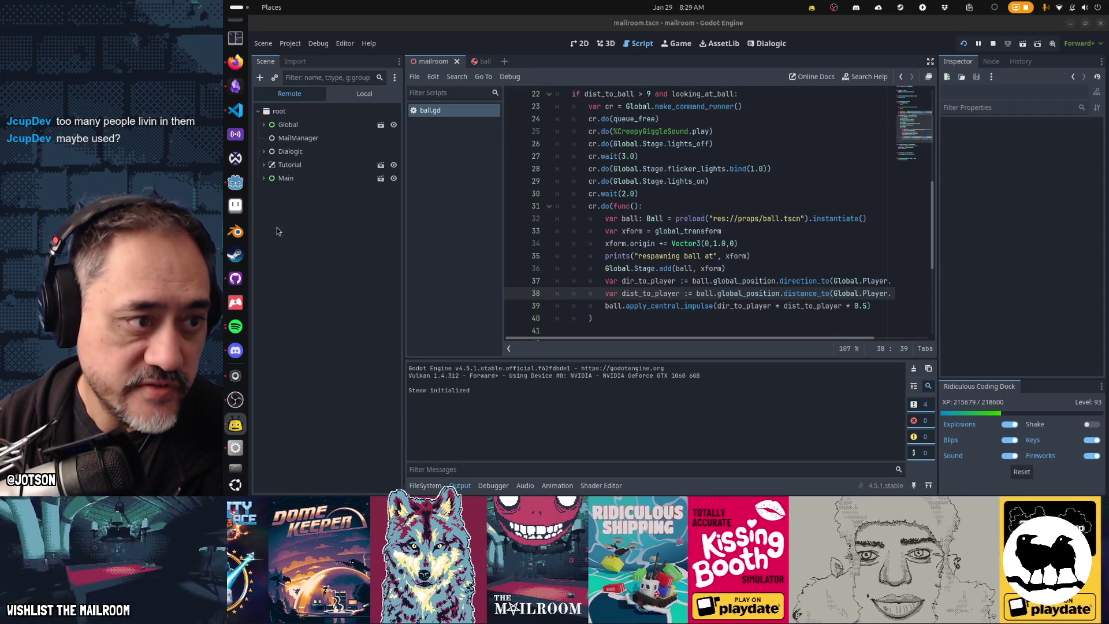
left_click(235, 62)
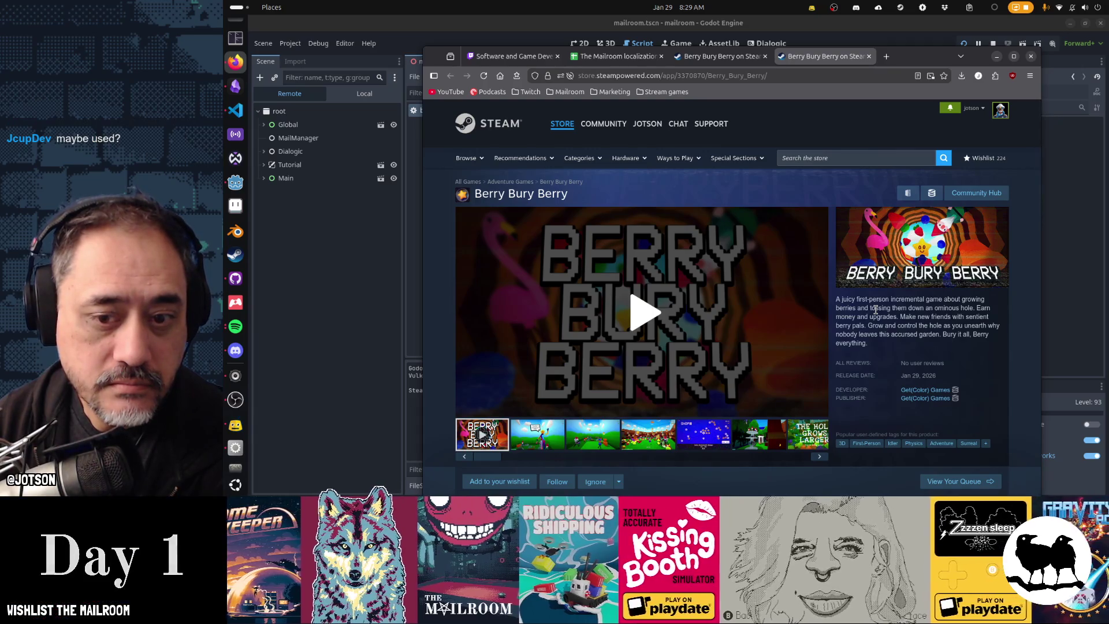
Scroll the Berry Bury Berry store page down and back up.
scroll(875, 310, "down", 3)
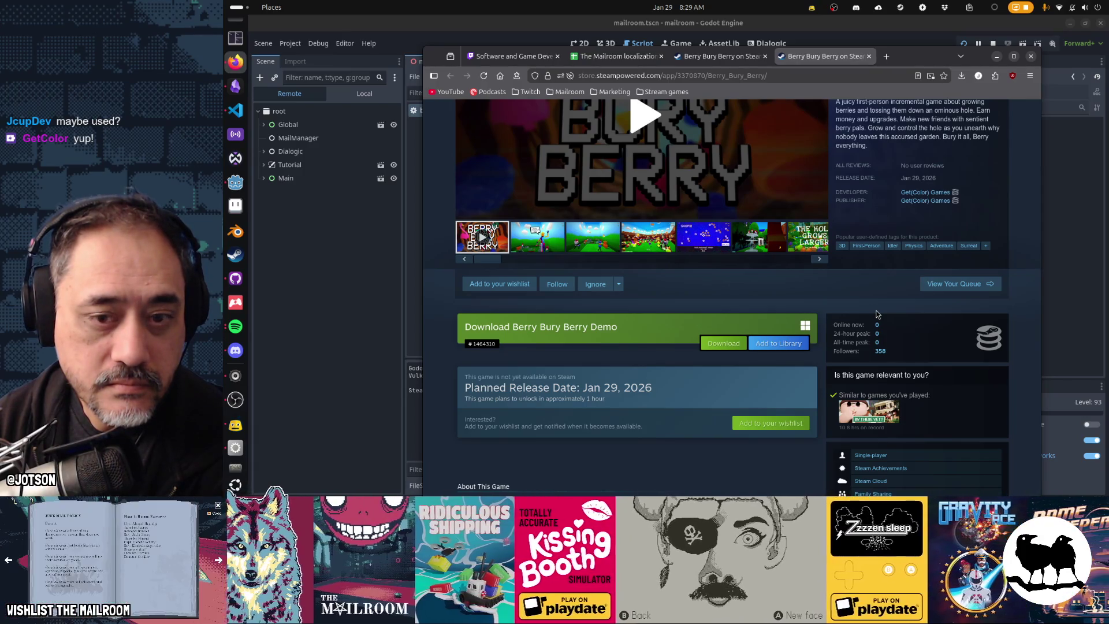
scroll(875, 313, "up", 3)
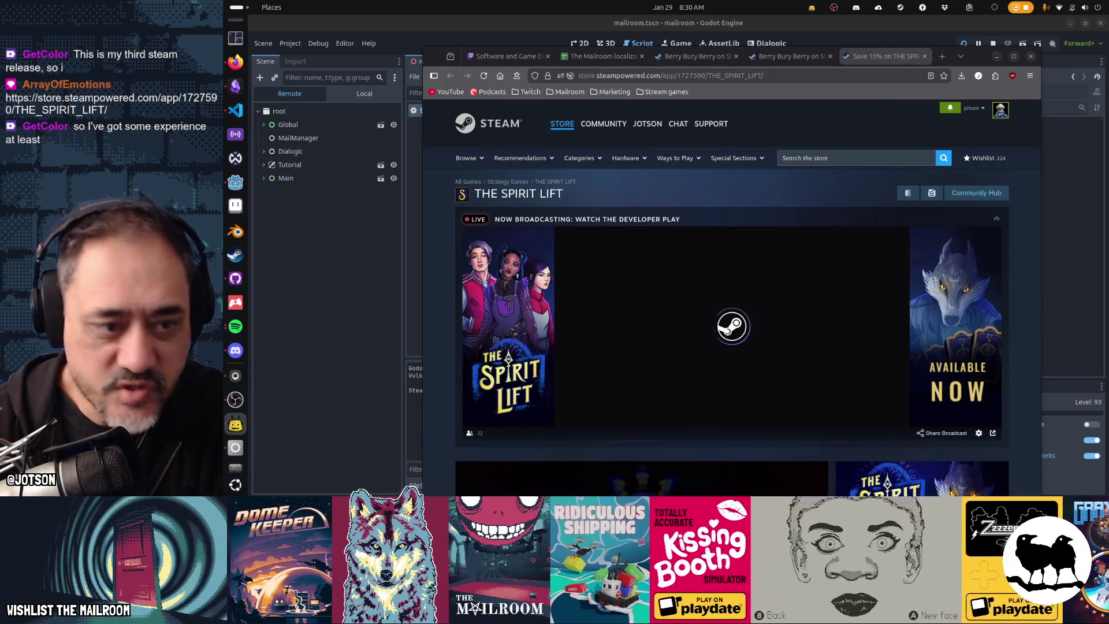
Watch THE SPIRIT LIFT trailer full screen, then go back to the Berry Bury Berry tab.
scroll(990, 354, "down", 5)
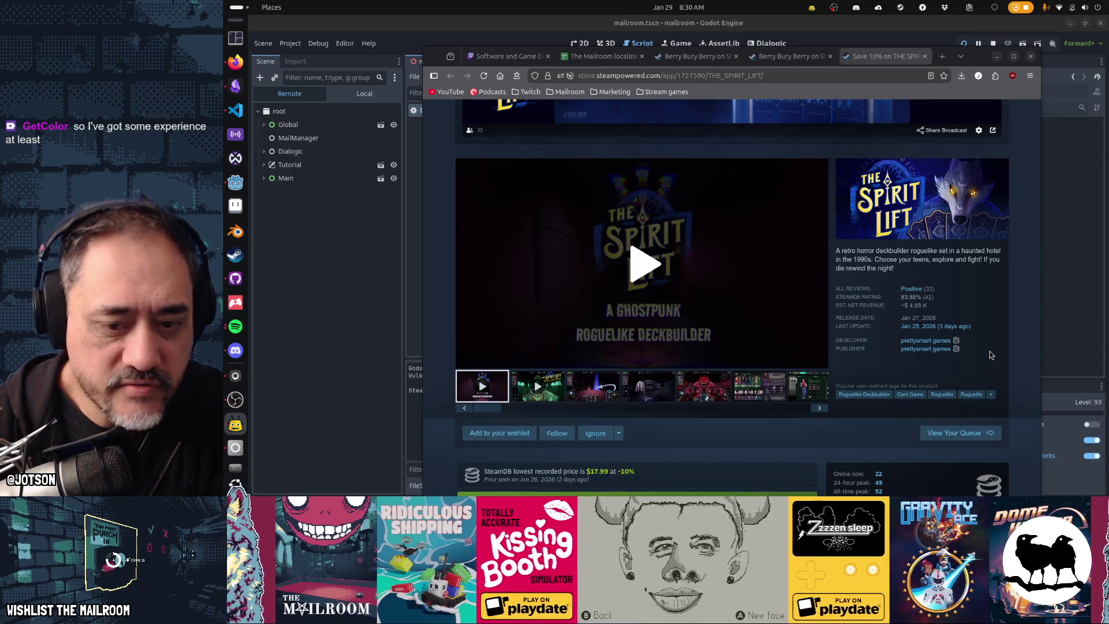
left_click(654, 280)
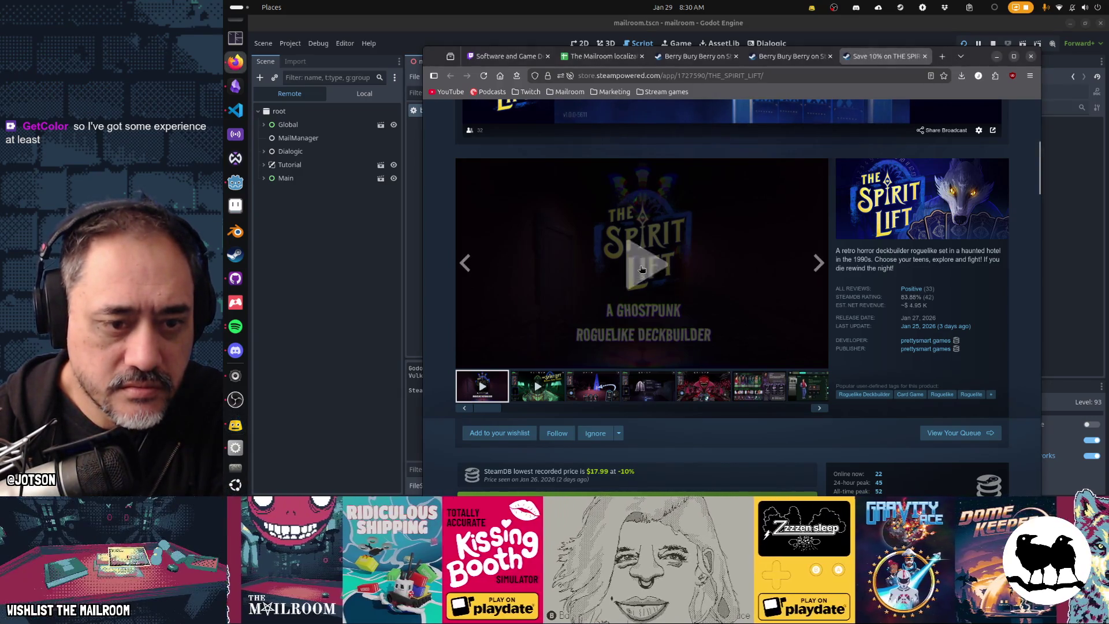
left_click(819, 360)
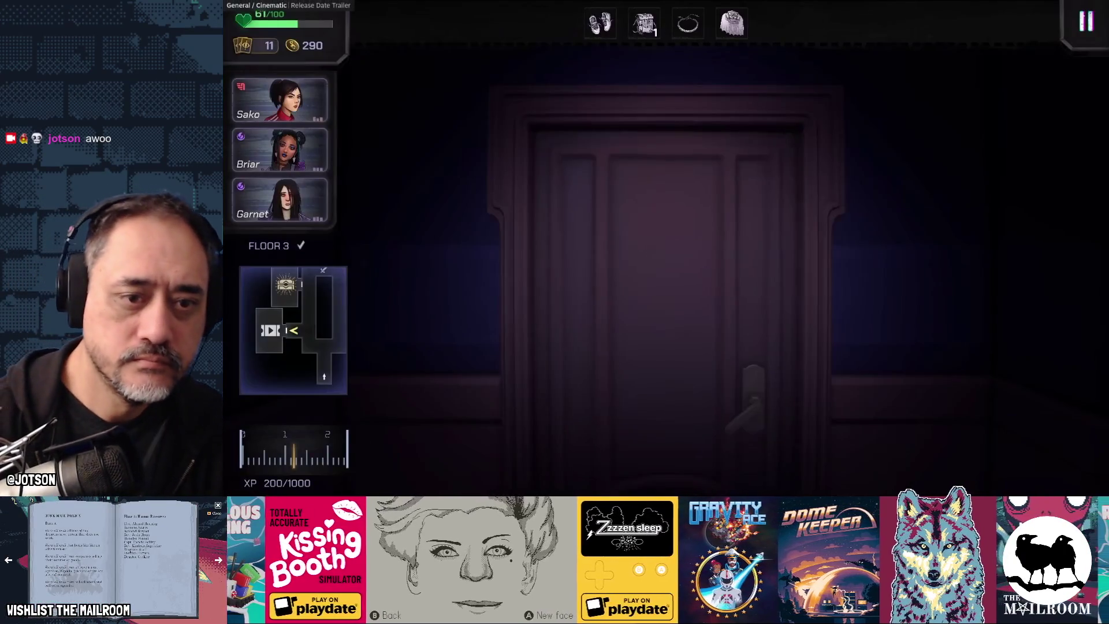
key("Escape")
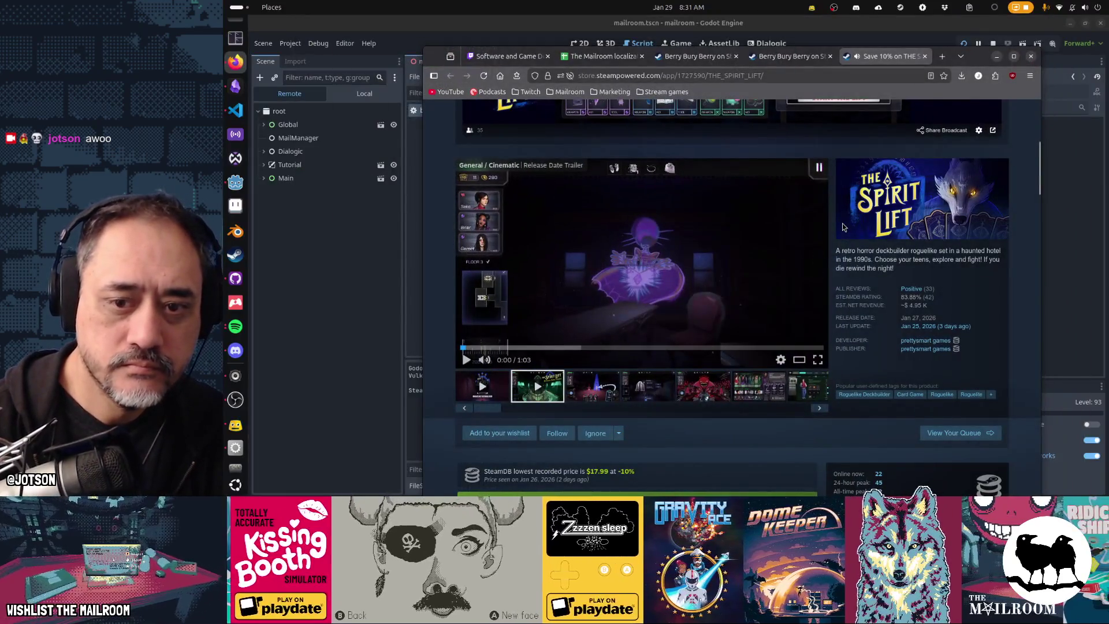
scroll(843, 227, "down", 3)
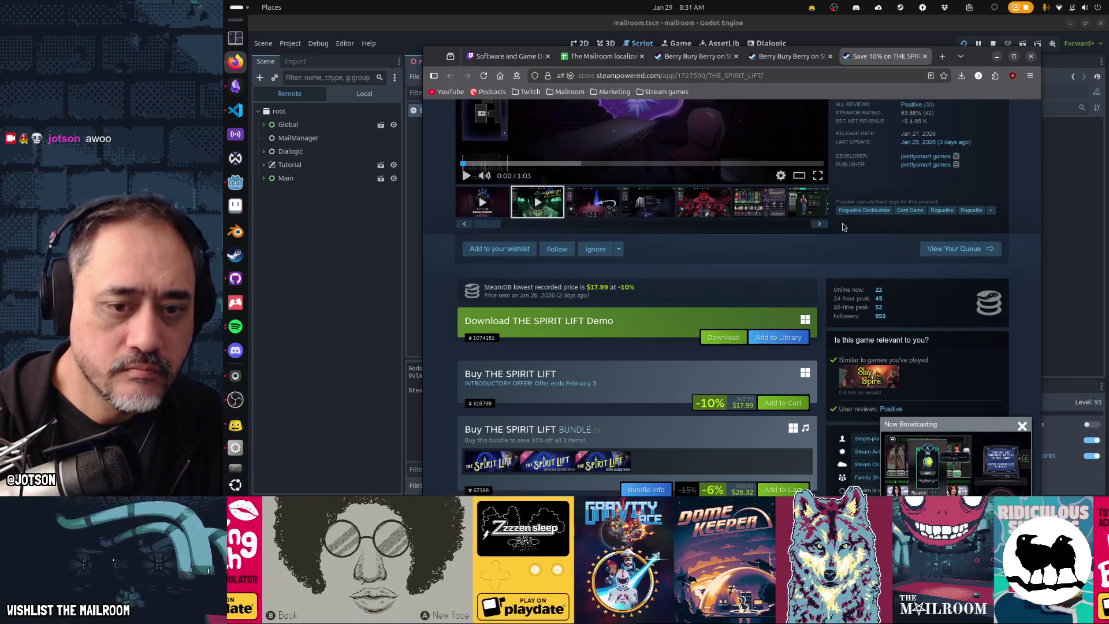
left_click(794, 56)
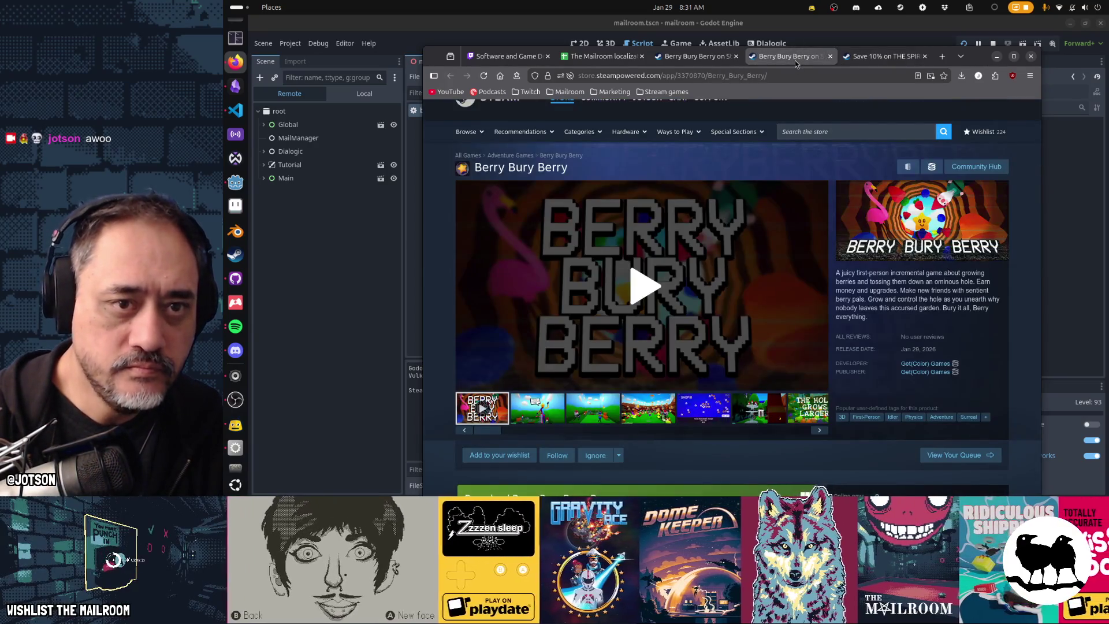
Hand the Berry Bury Berry demo download to the installed Steam, then hide Firefox behind Godot.
scroll(743, 265, "down", 3)
left_click(732, 366)
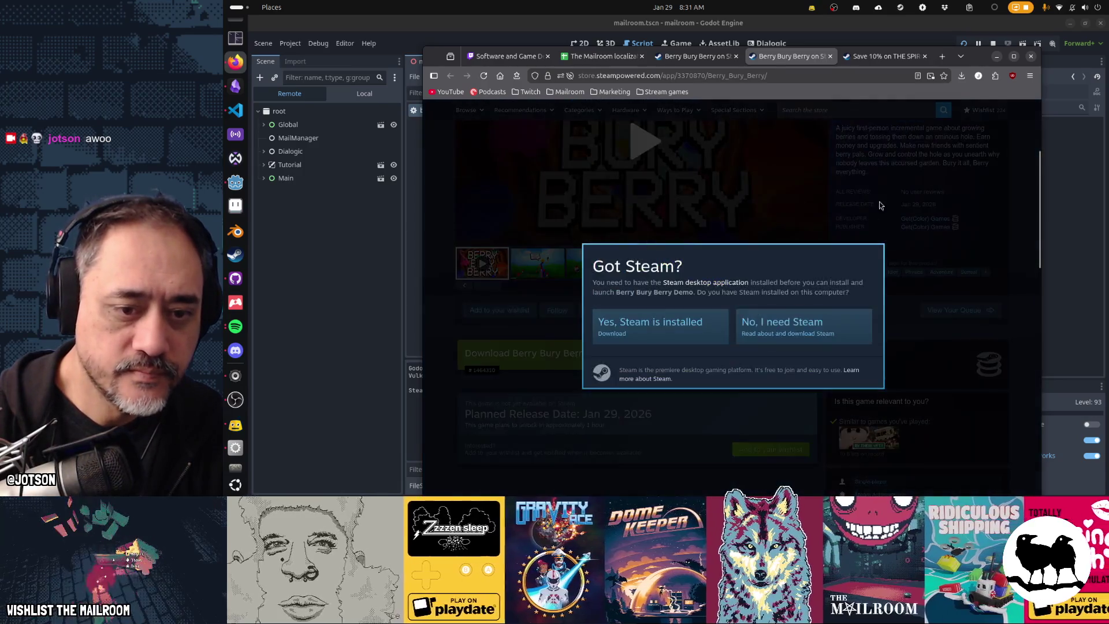
left_click(684, 324)
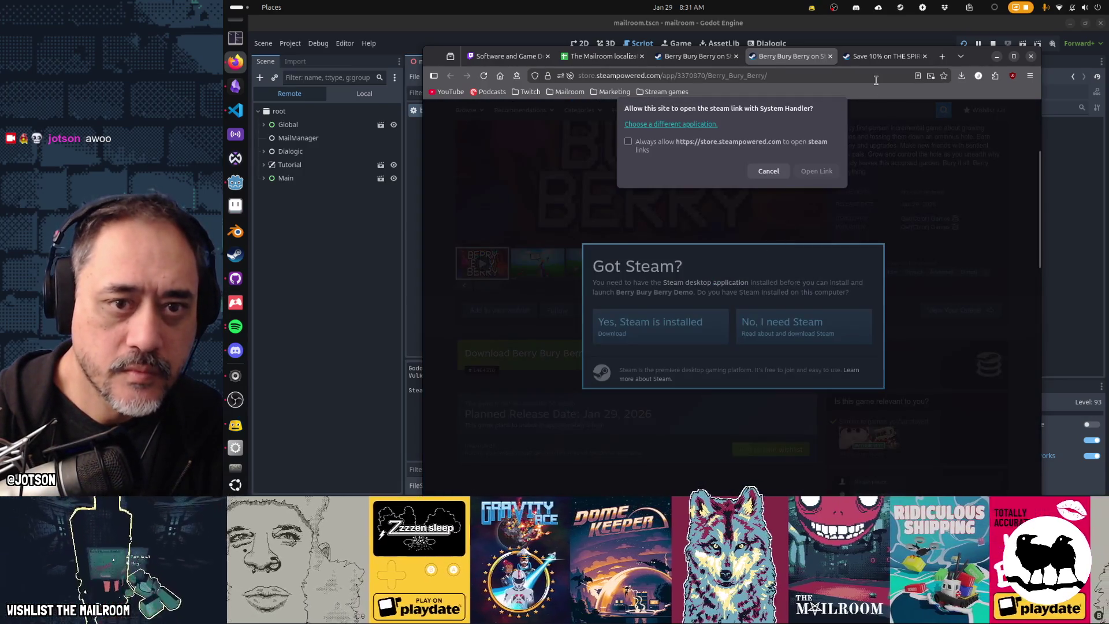
left_click(788, 170)
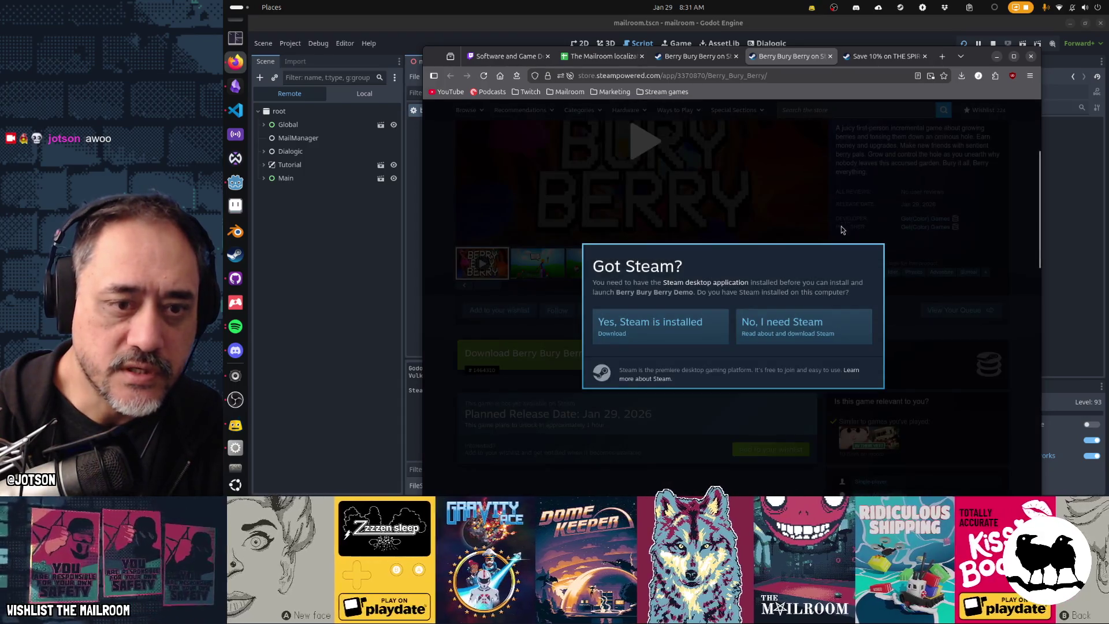
left_click(841, 230)
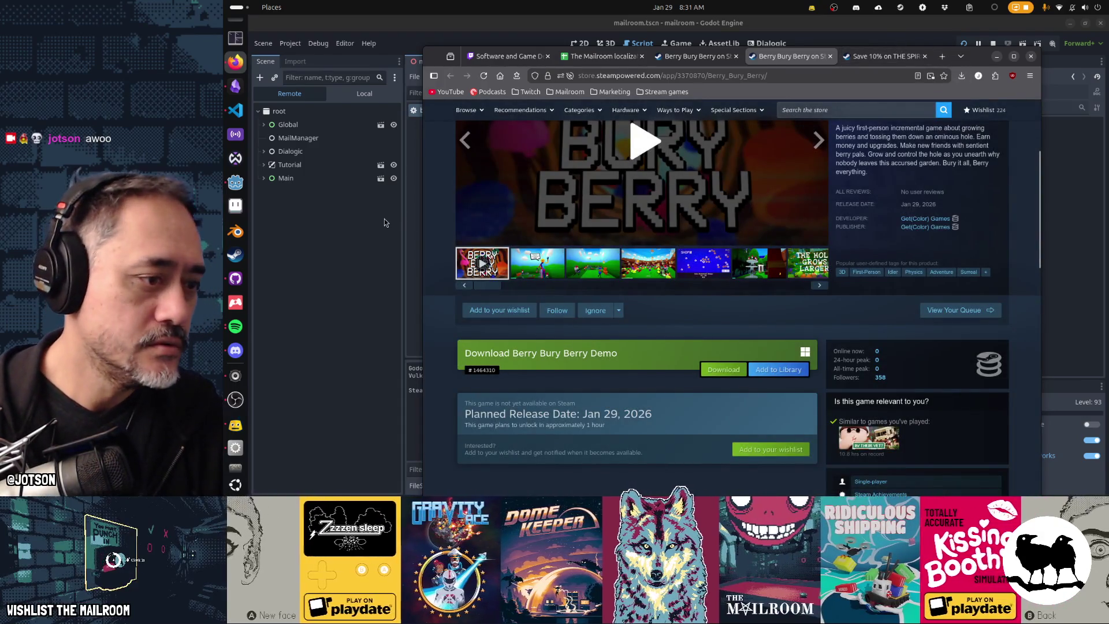
left_click(385, 223)
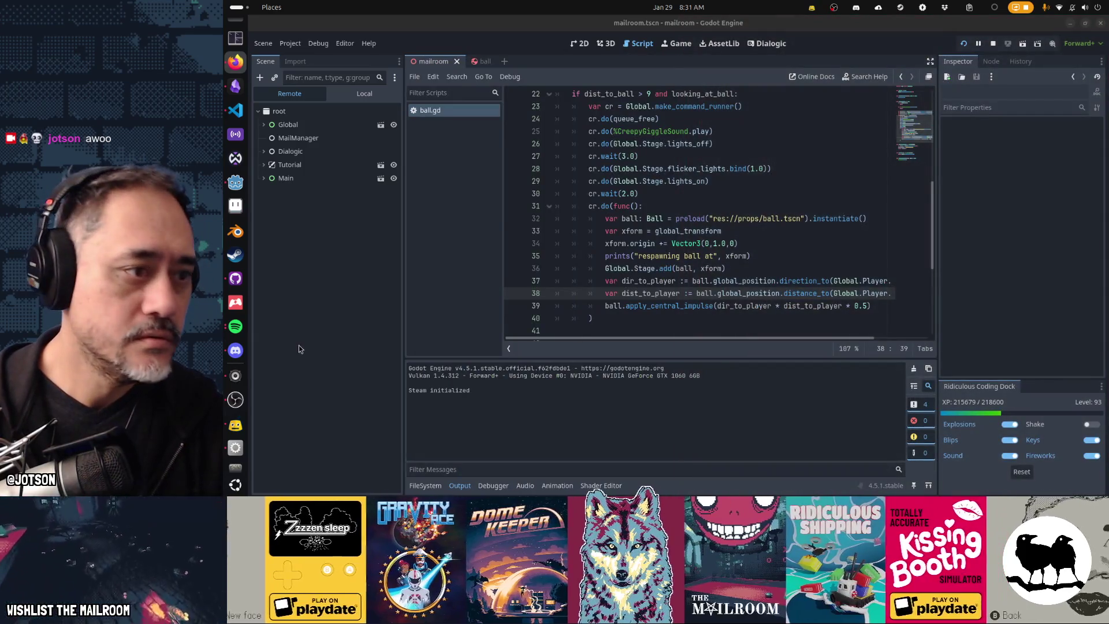
Dismiss the Steam window and bring up Obsidian's Gamedev TODO board.
left_click(235, 255)
key("super")
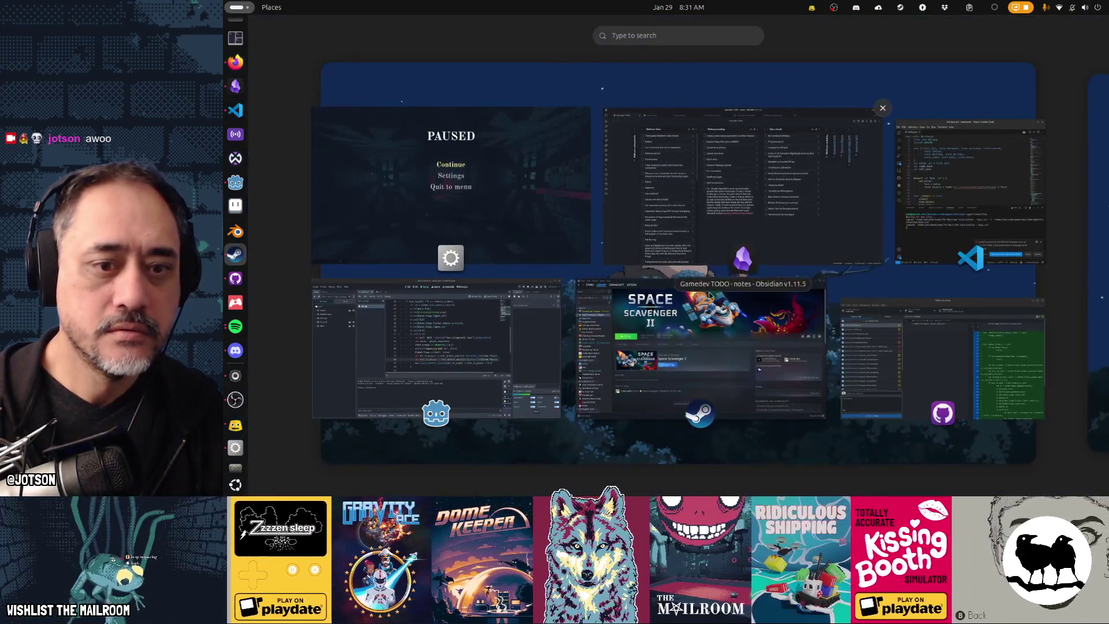
key("Escape")
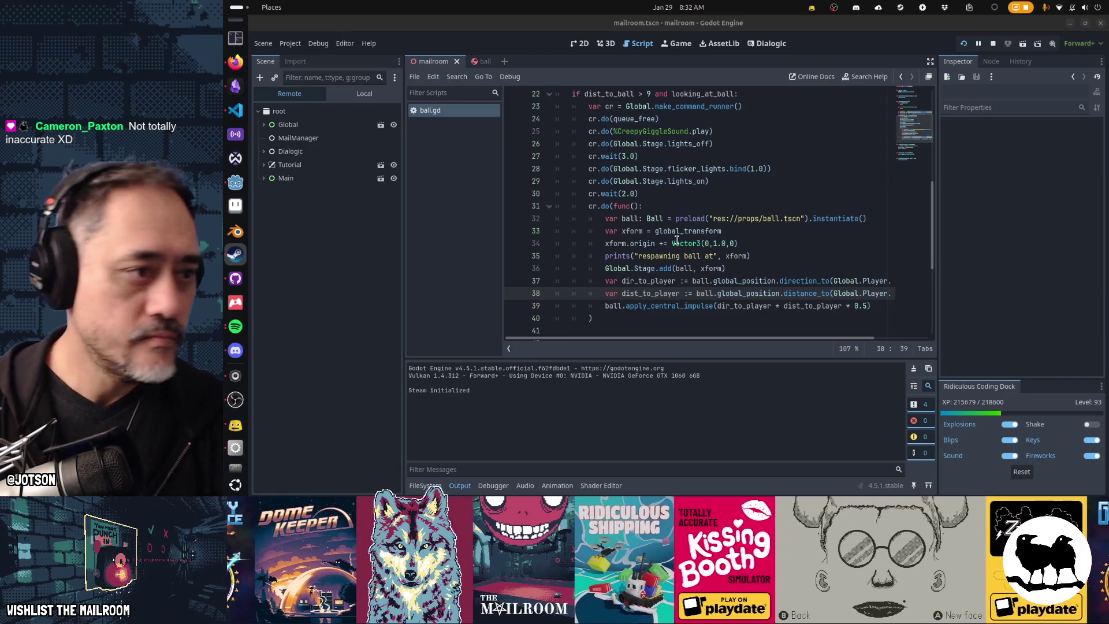
key("alt+Tab")
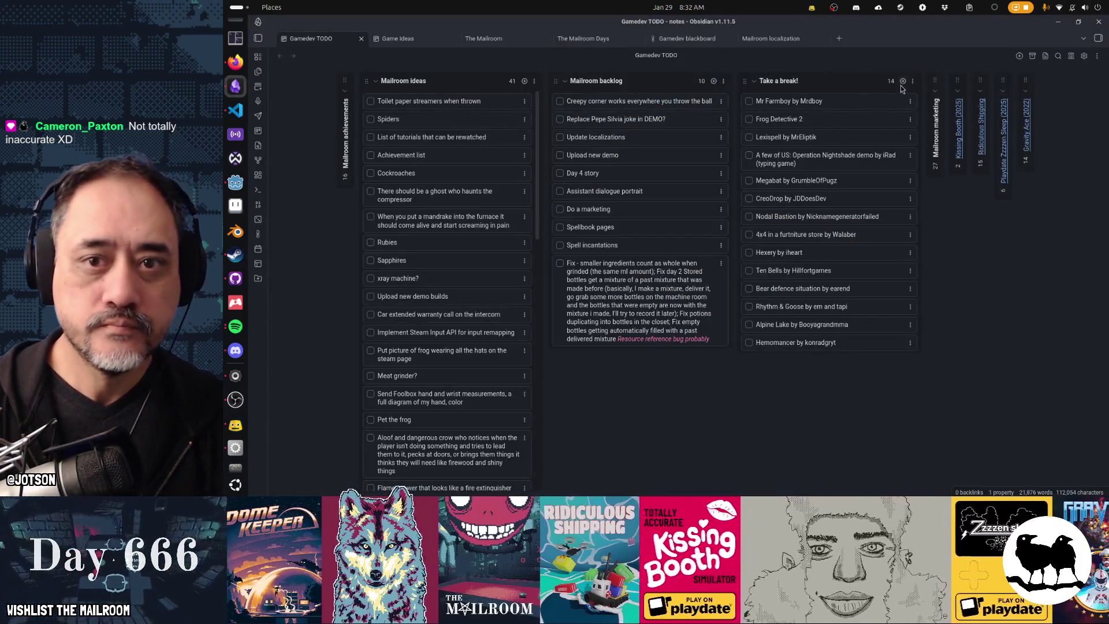
Add a Take a break! card 'Spirit Lift by ArrayofEmotion's wife who did all the sounds and music'.
left_click(902, 81)
type("Sp")
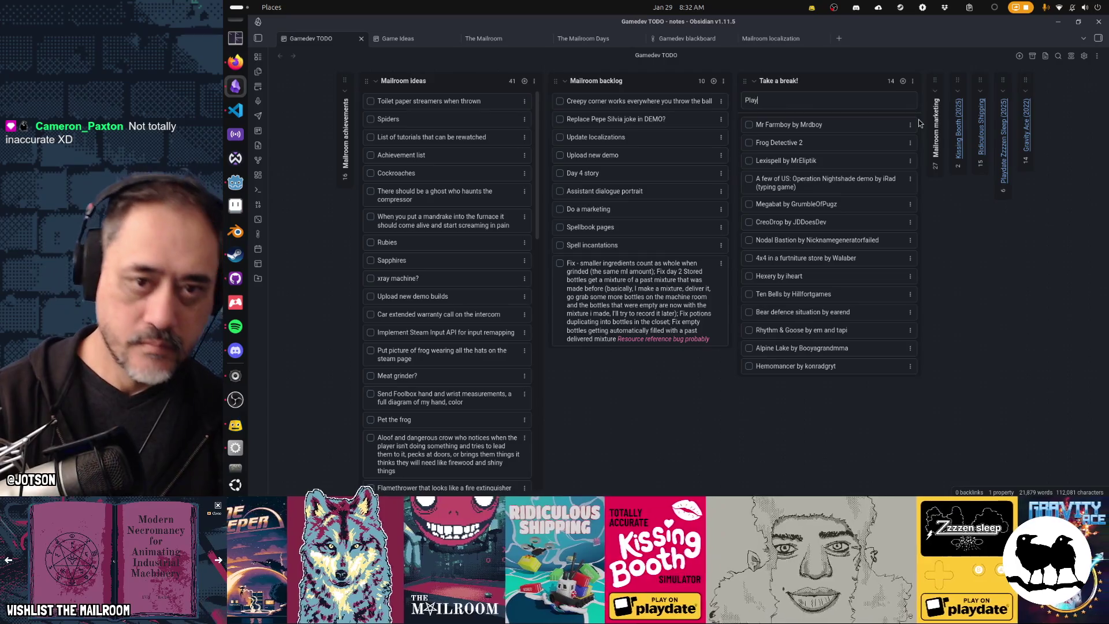
type("irit ")
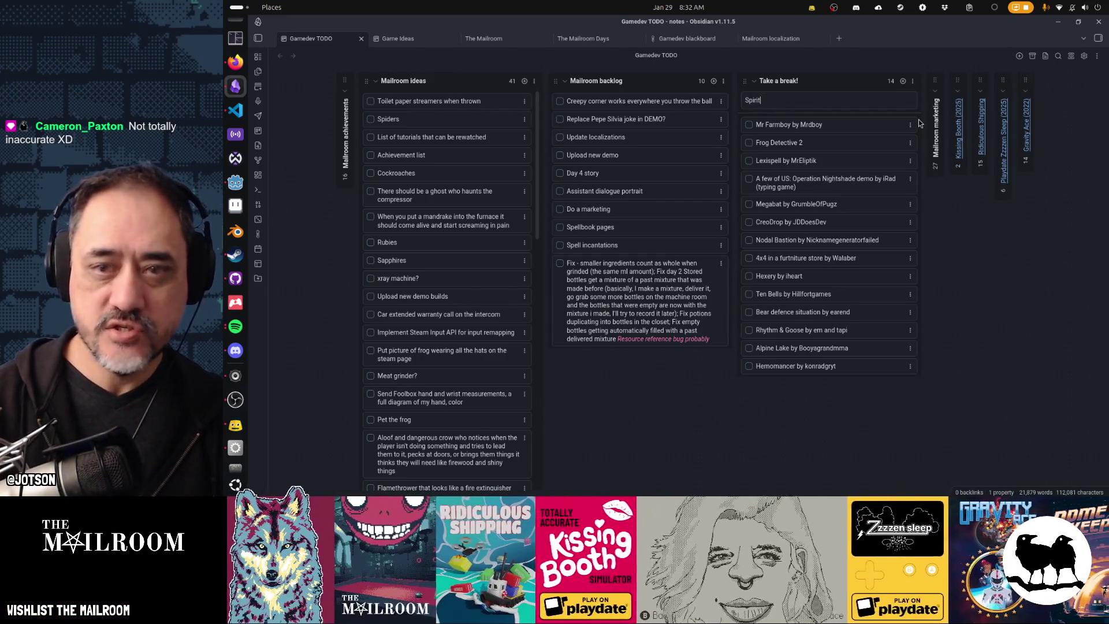
type("Lift ")
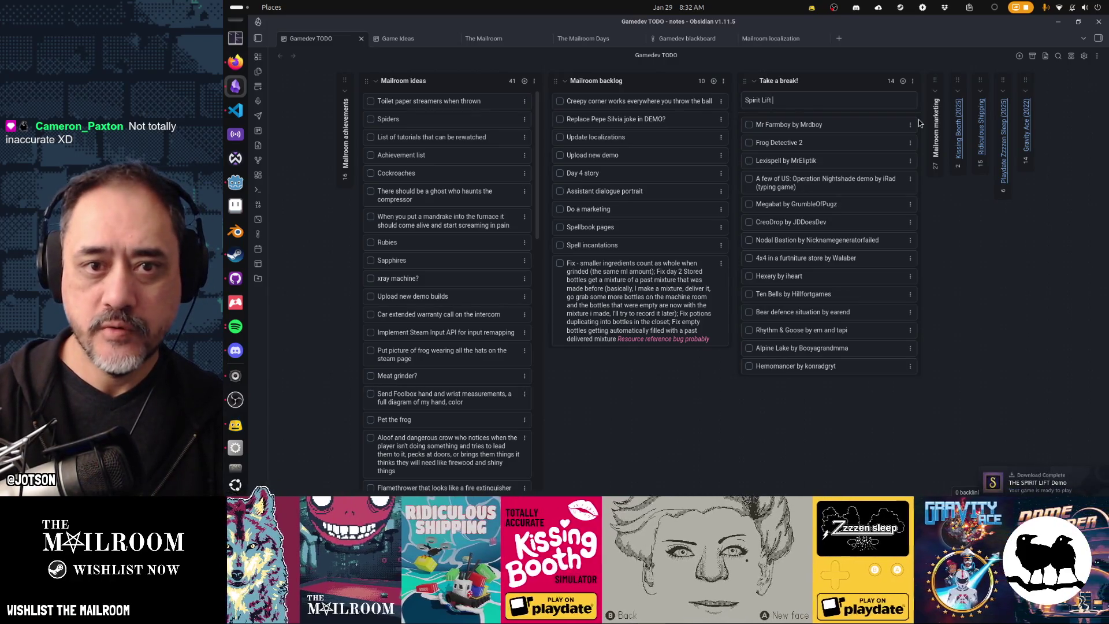
type("by Array")
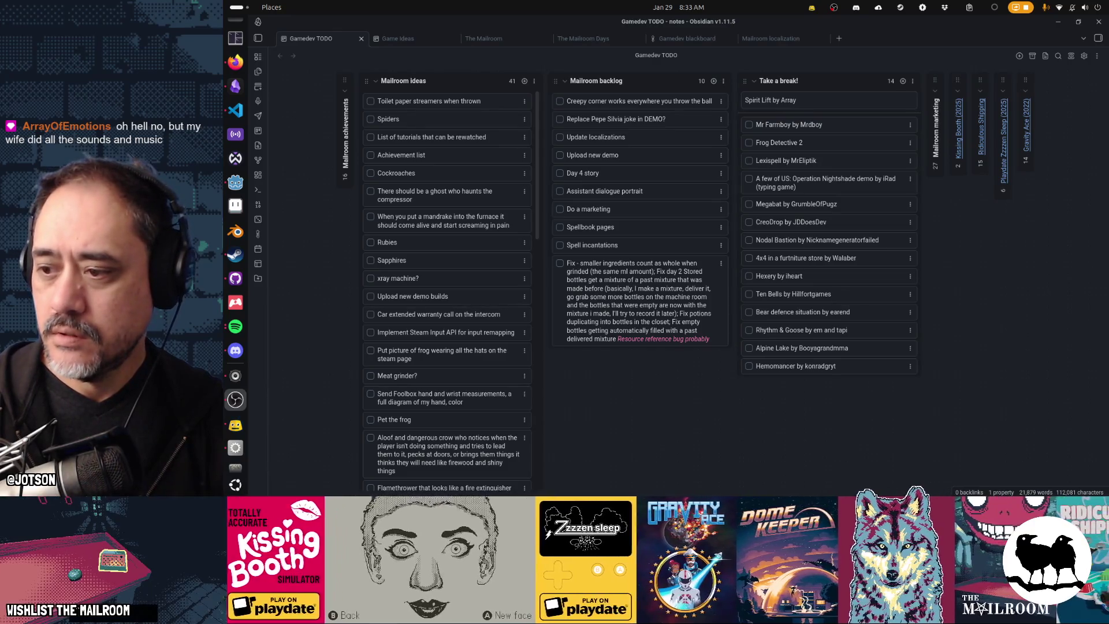
left_click(808, 102)
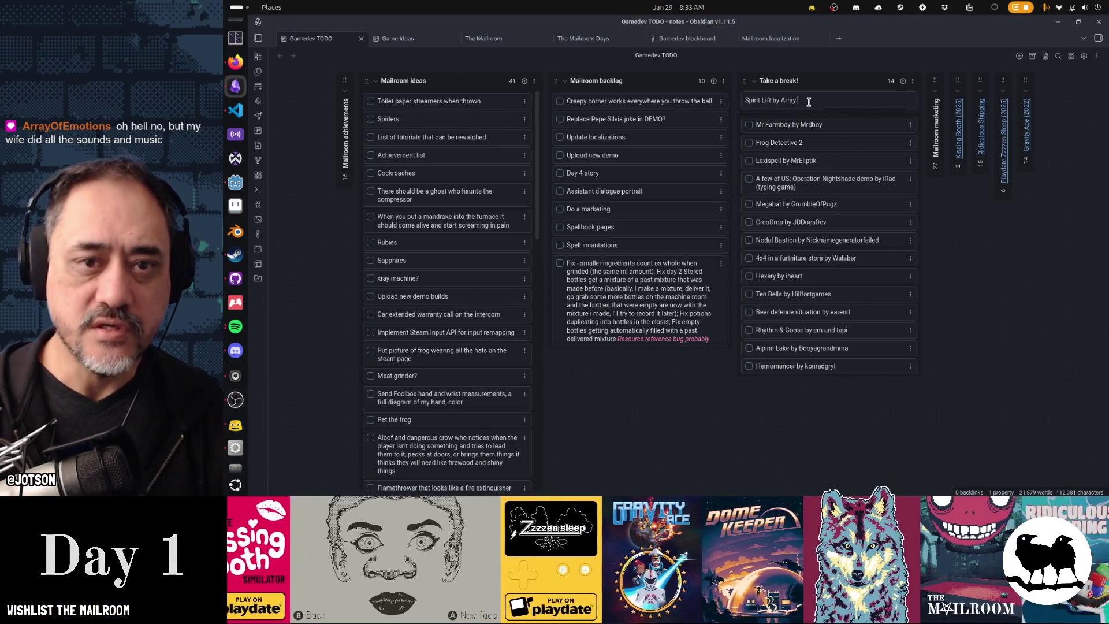
double_click(808, 102)
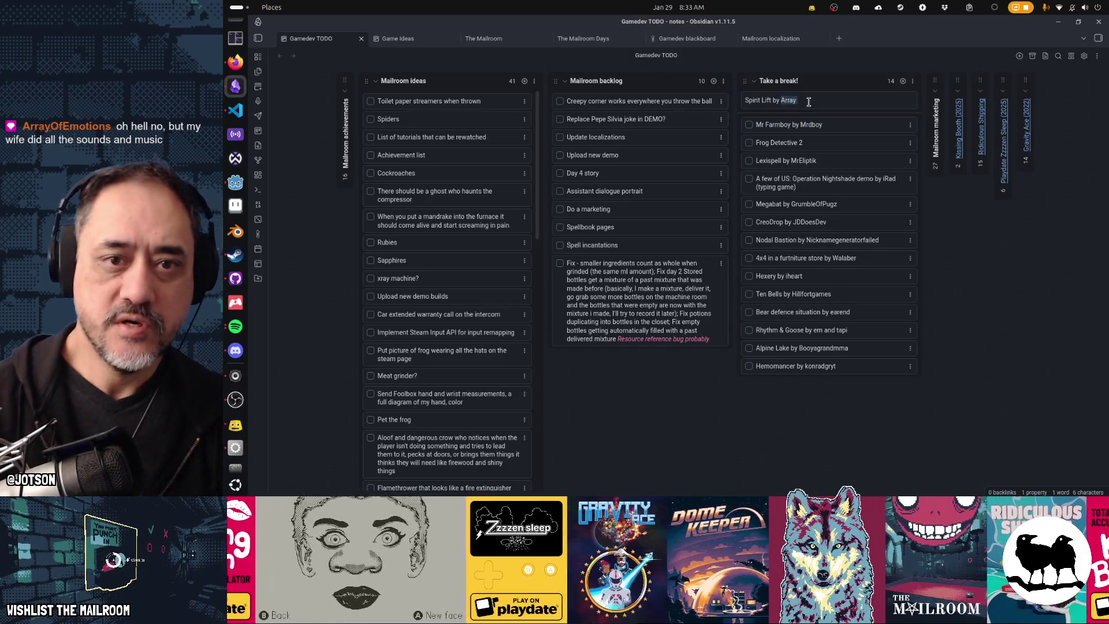
left_click(809, 101)
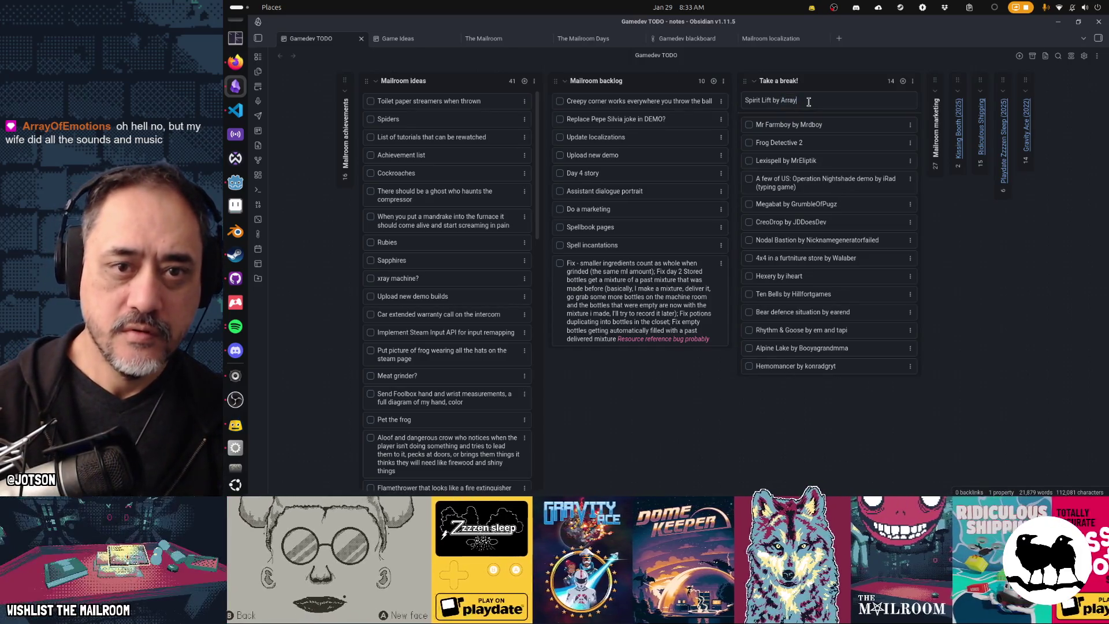
type("ofEmotion")
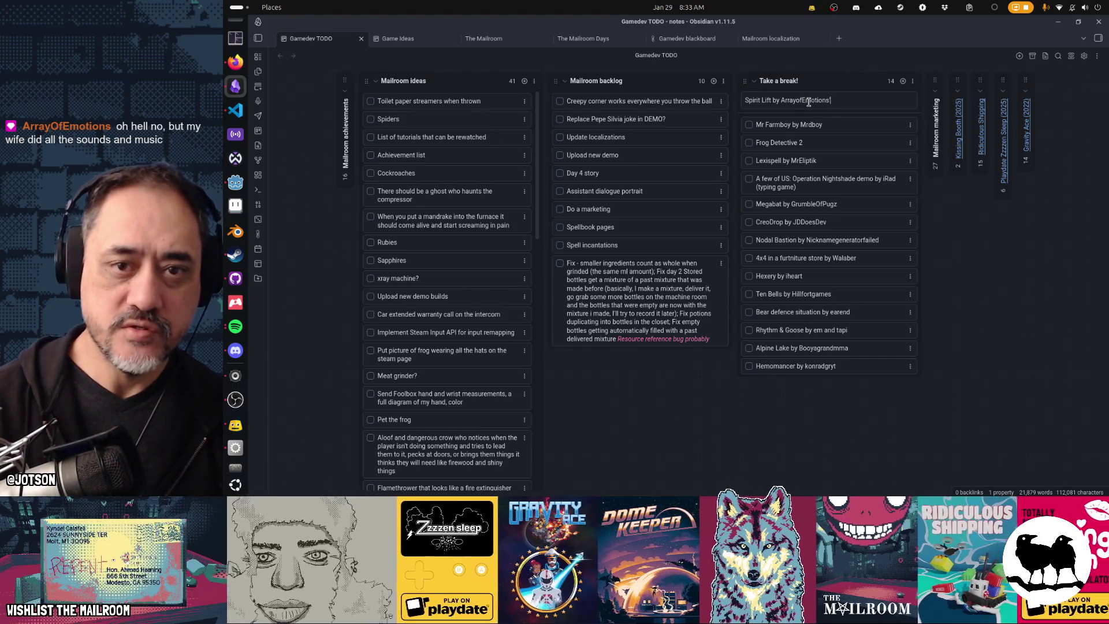
type("'s ")
type("who w")
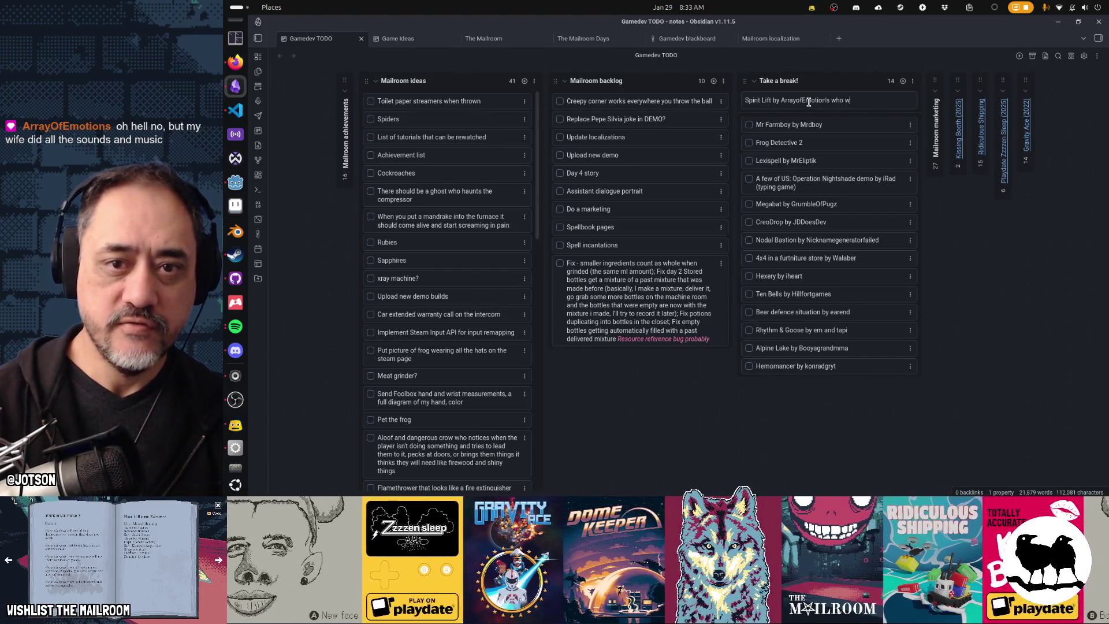
type("ife who ")
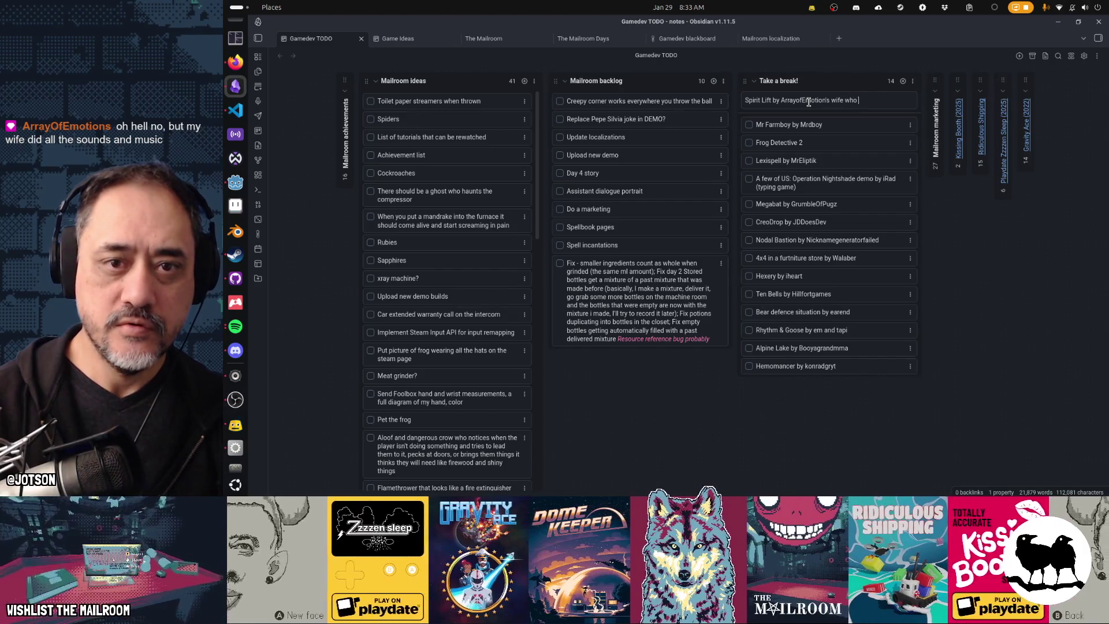
type("did all the sounds ")
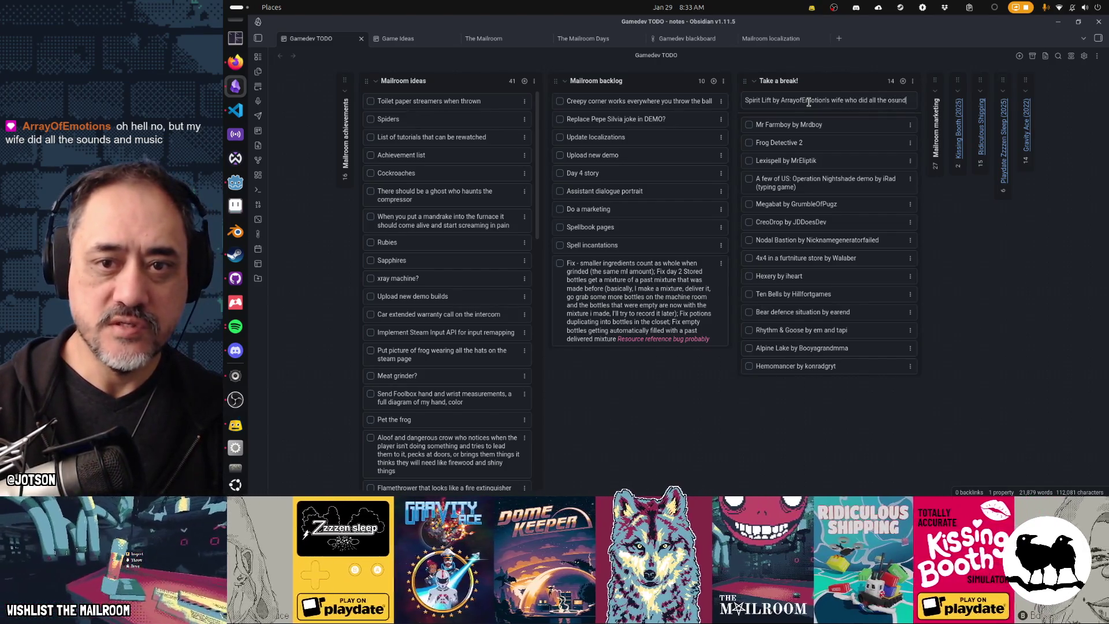
type("and music")
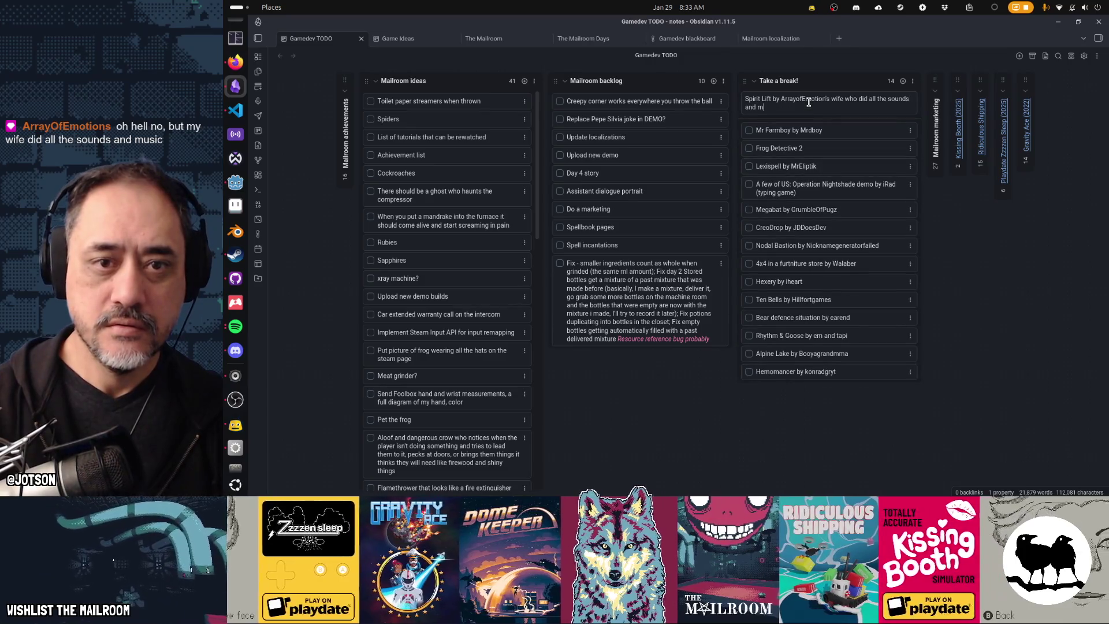
key("Return")
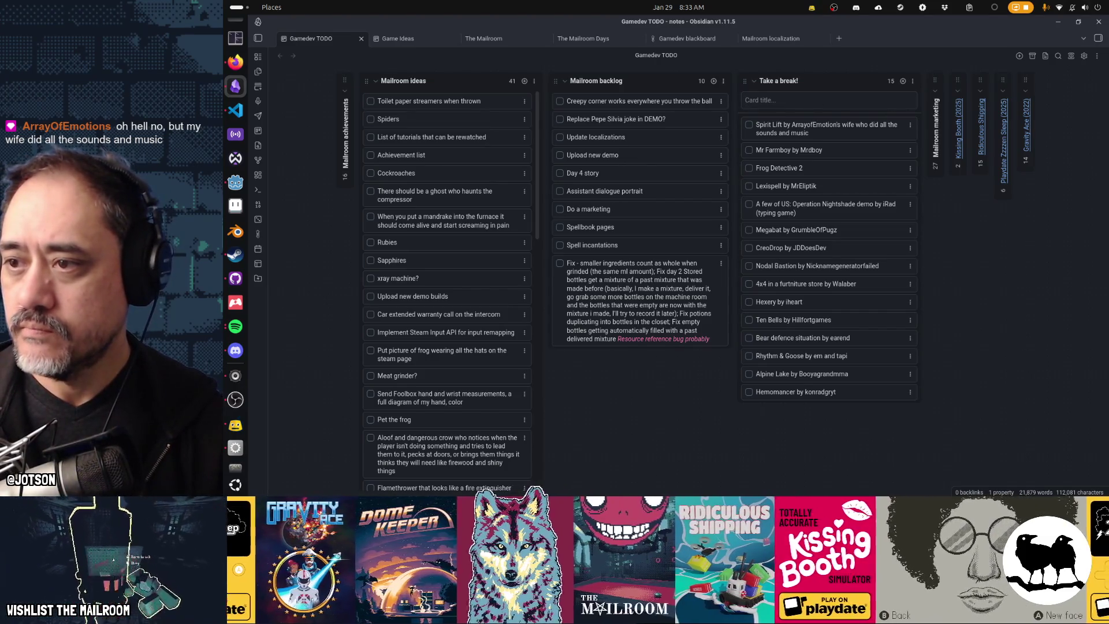
Add a second card, 'Berry Bury Berry by GetColor', to the same lane.
type("B")
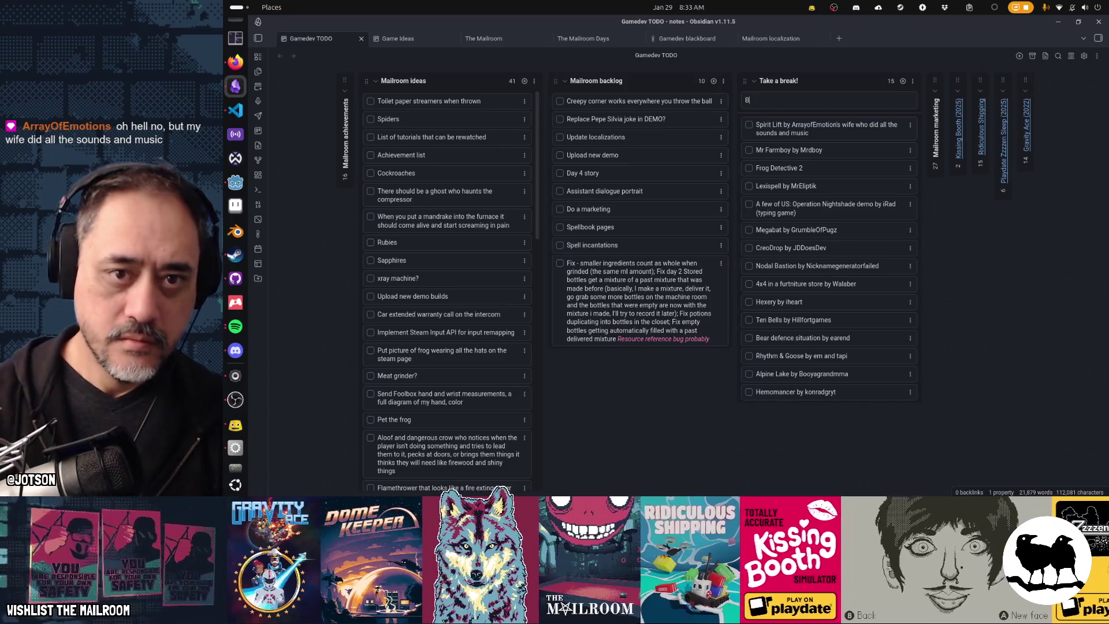
type("erry Bury Berry ")
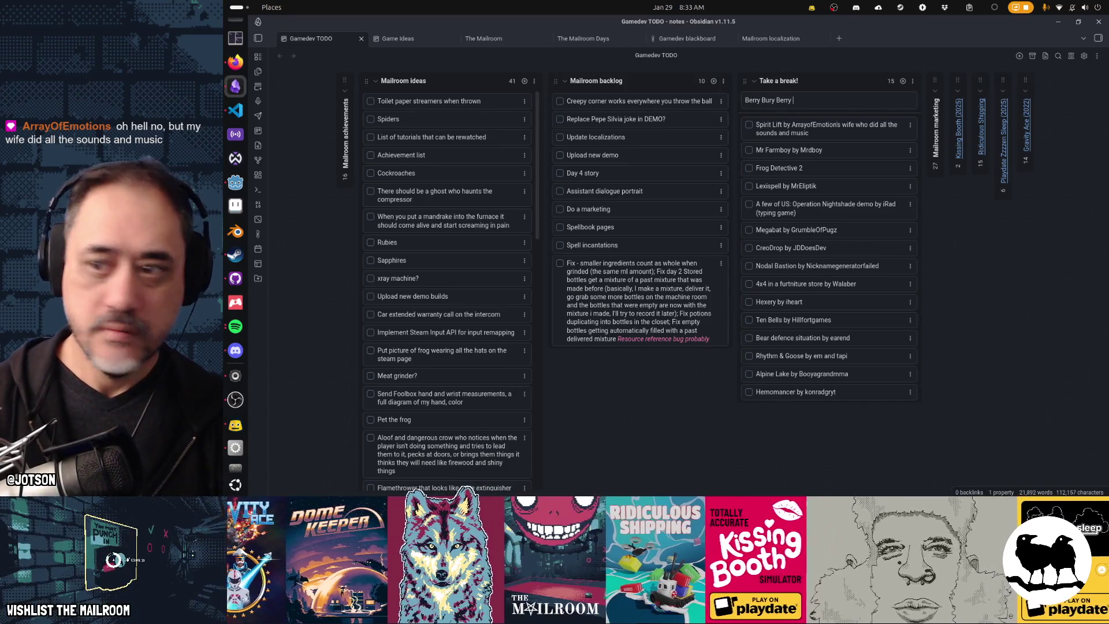
type("by GetColor")
key("Return")
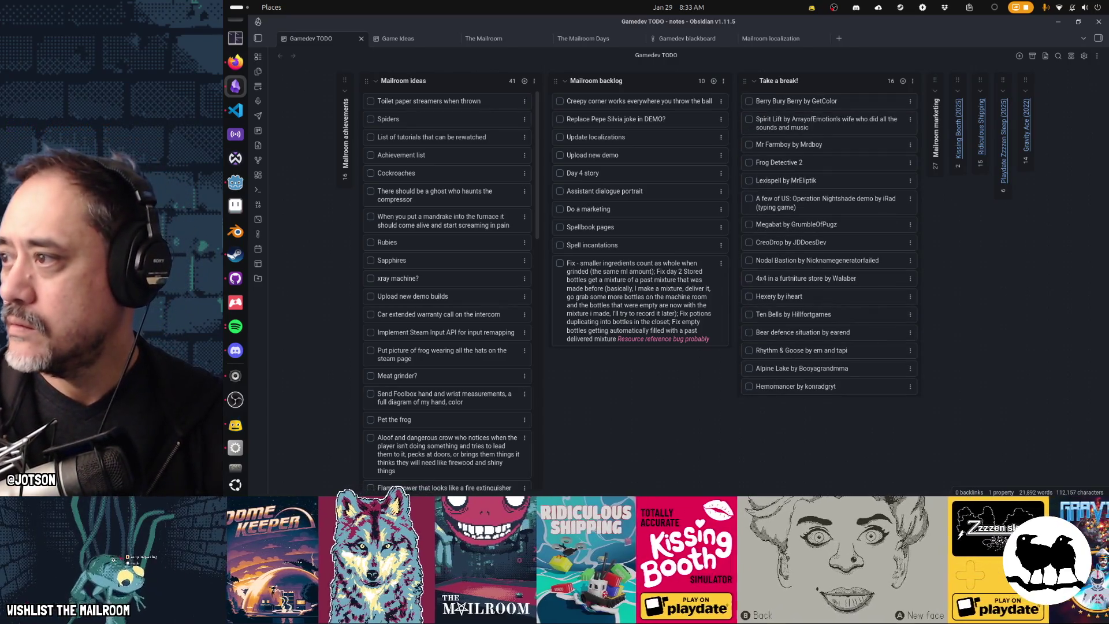
left_click(235, 400)
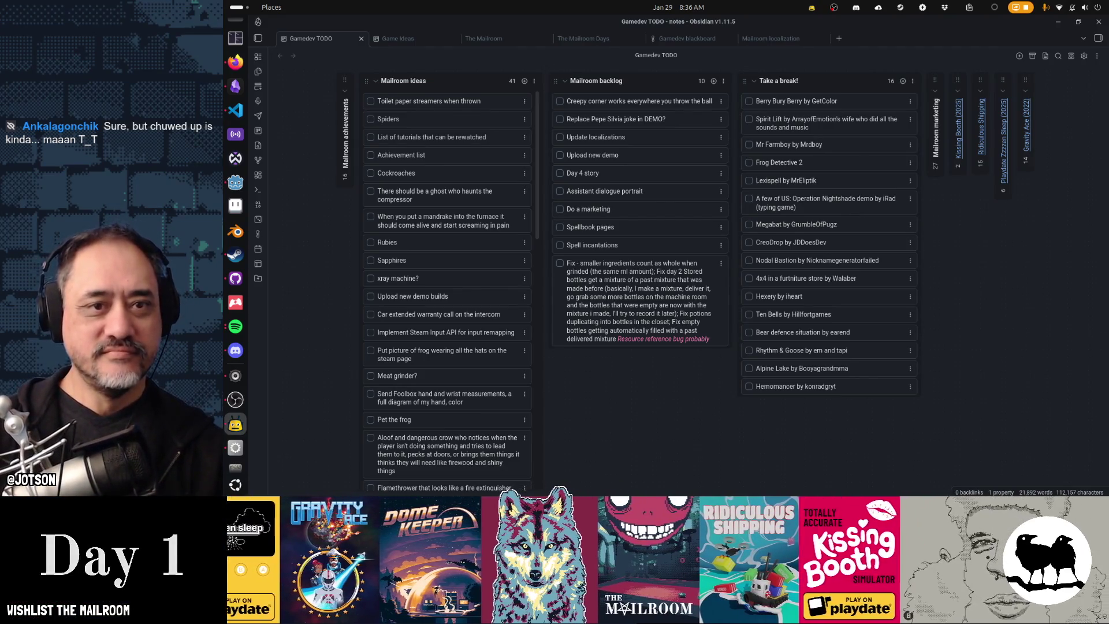
key("alt+Tab")
key("alt+Tab")
key("alt+Tab")
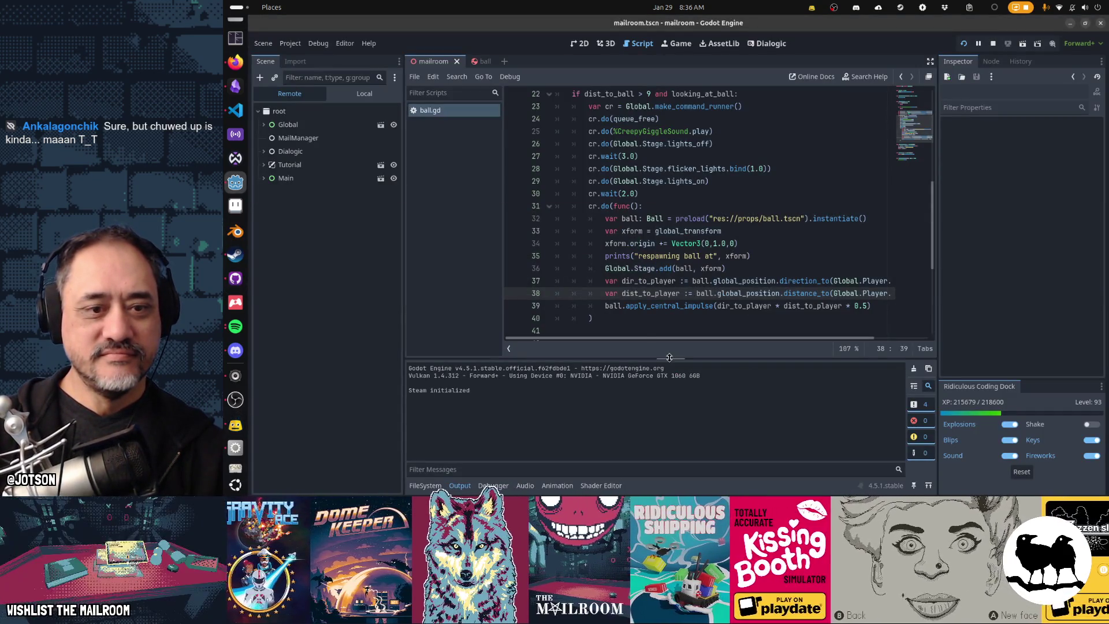
Return to ball.gd from the streaming app and select respawn sequence lines 23–40.
left_click(638, 321)
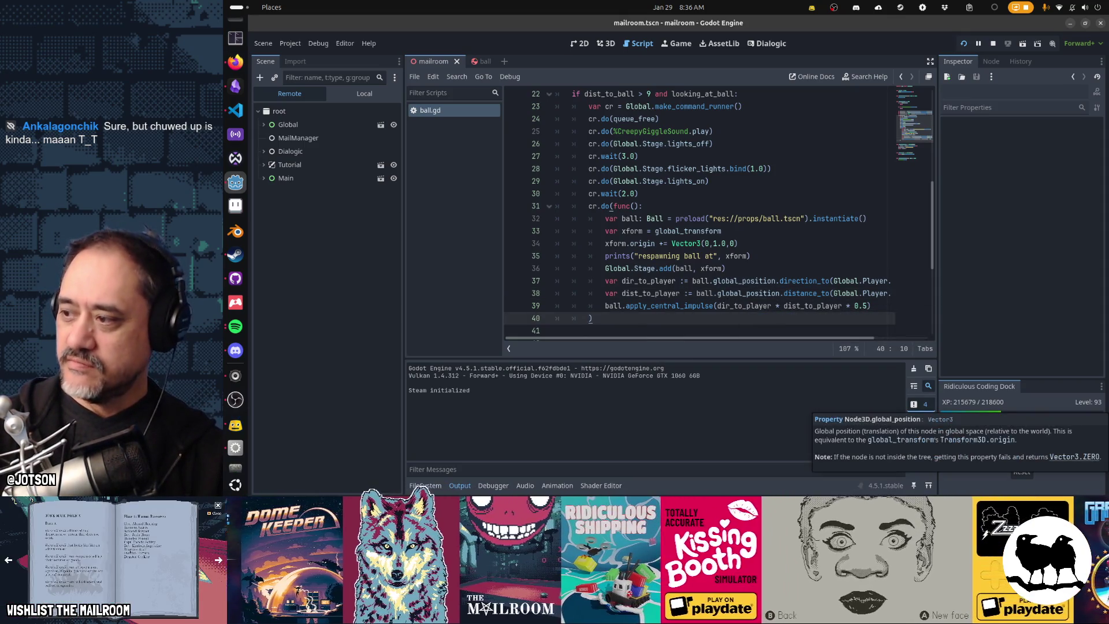
key("alt+Tab")
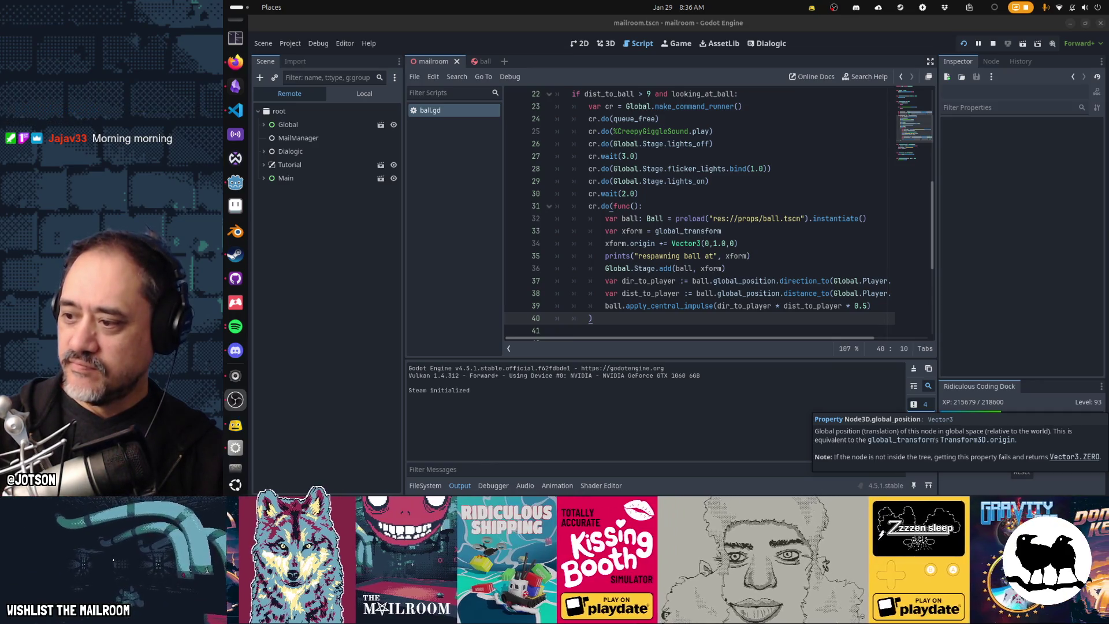
key("super")
left_click(537, 347)
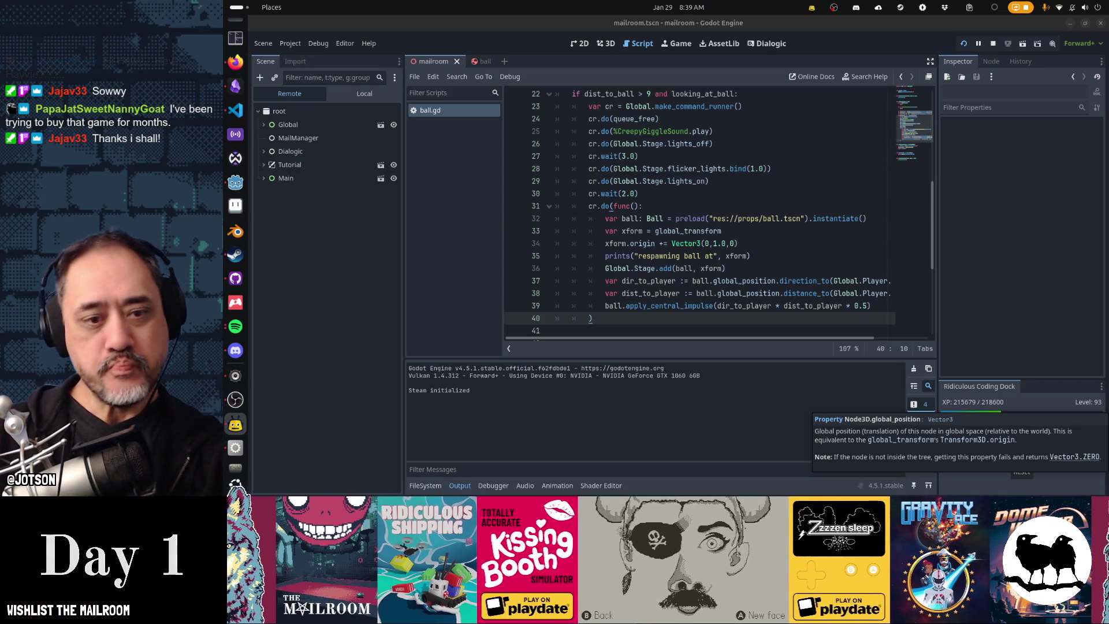
mouse_move(666, 319)
left_mouse_down()
mouse_move(600, 281)
mouse_move(588, 108)
left_mouse_up()
Replace the output log with the FileSystem panel at res://textures/ below the respawn code.
mouse_move(670, 164)
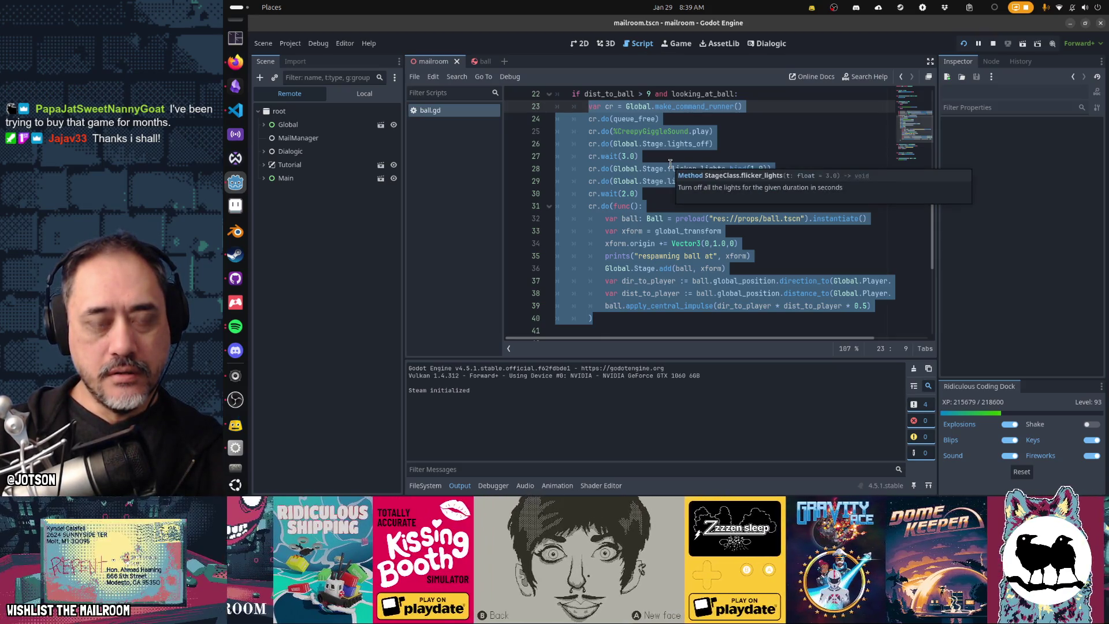
left_click(425, 485)
scroll(448, 424, "up", 5)
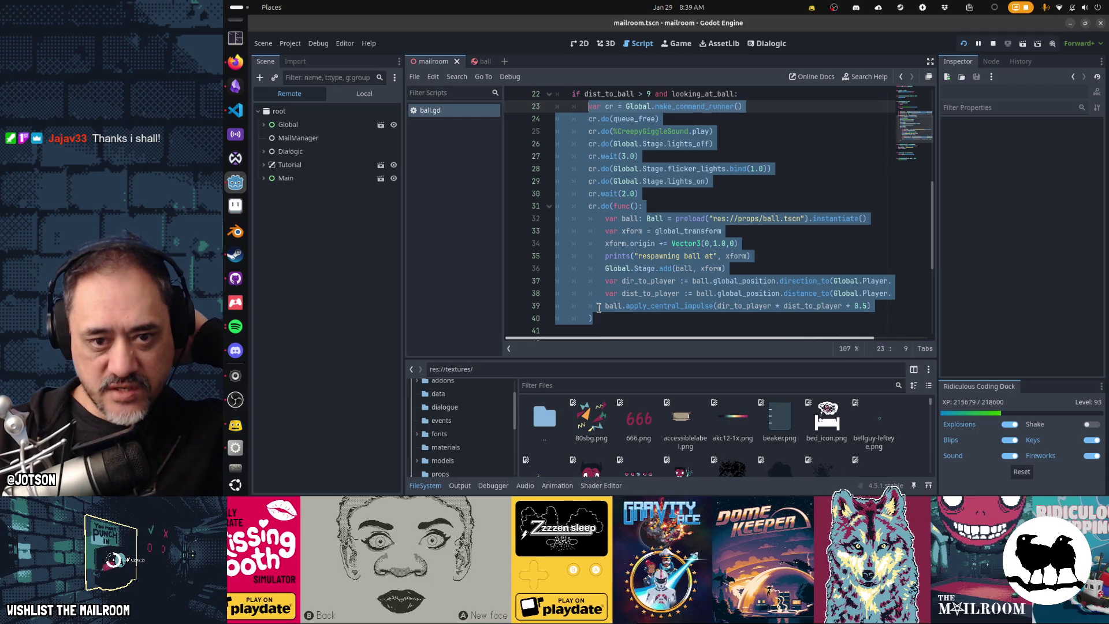
mouse_move(598, 307)
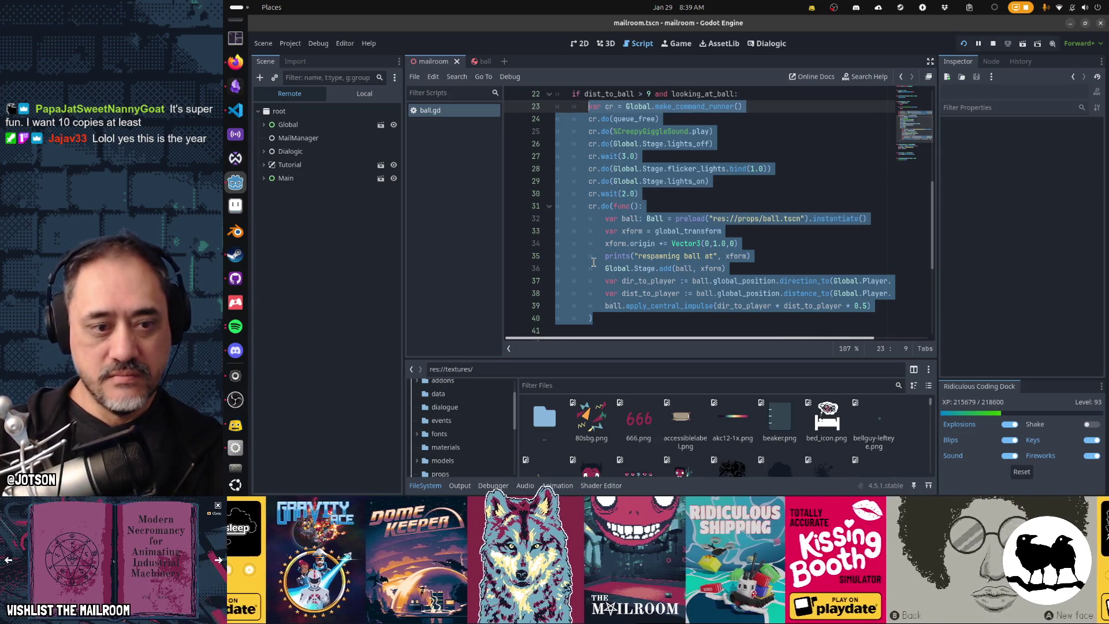
Open the events folder and choose Create New > Script from a file's context menu.
left_click(441, 420)
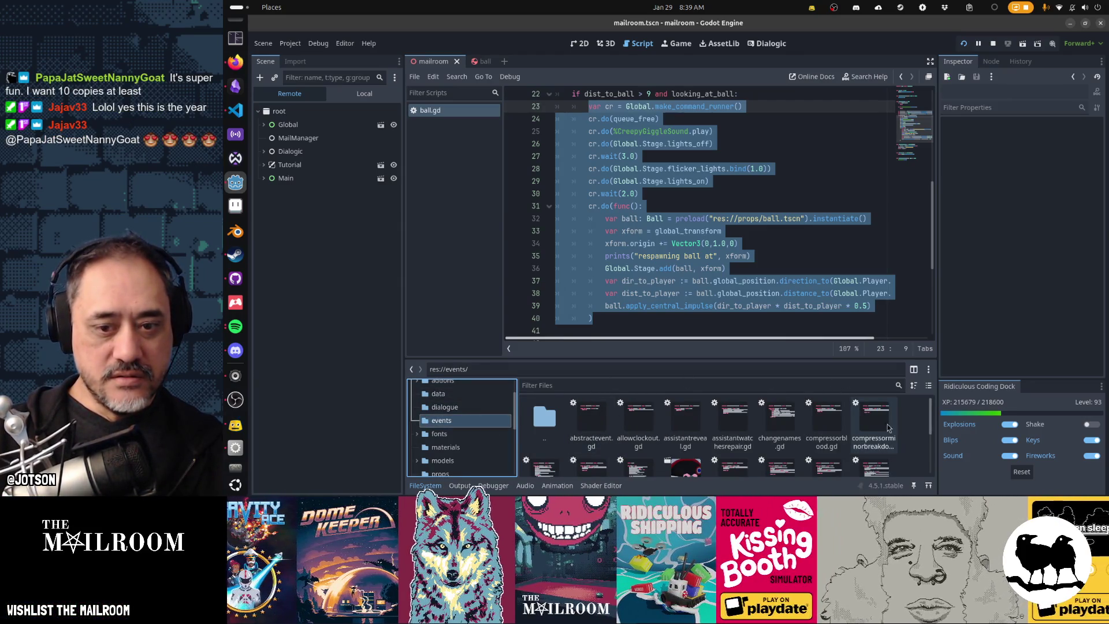
right_click(914, 426)
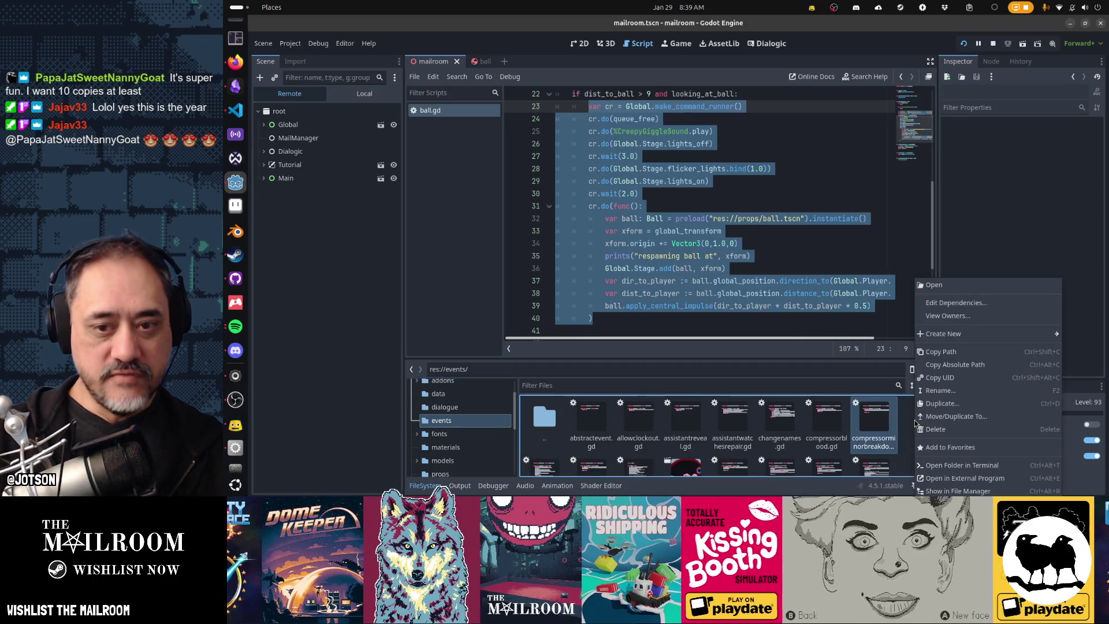
mouse_move(928, 339)
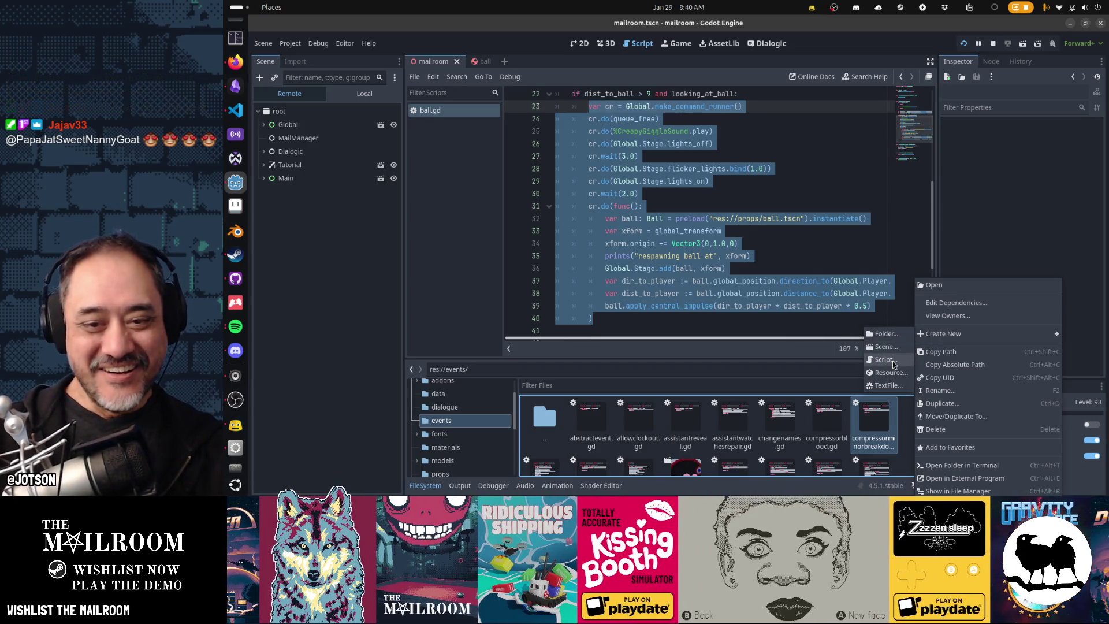
left_click(885, 360)
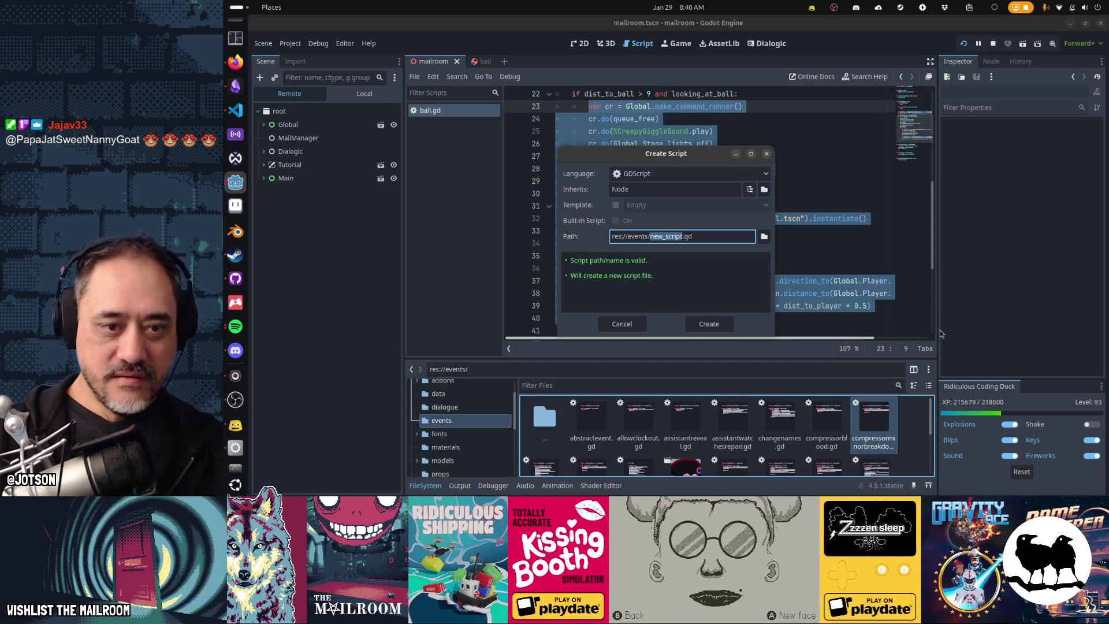
Create res://events/respawncreepyball.gd inheriting AbstractEvent.
type("RespawnCreepyB")
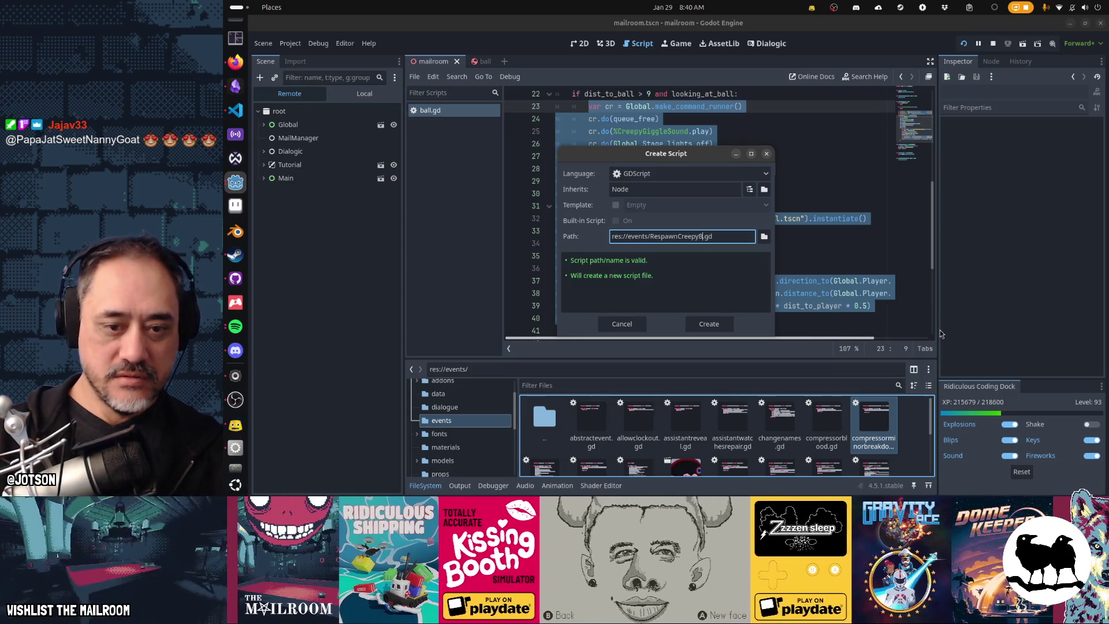
key("ctrl+shift+Left")
type("re")
type("sdp")
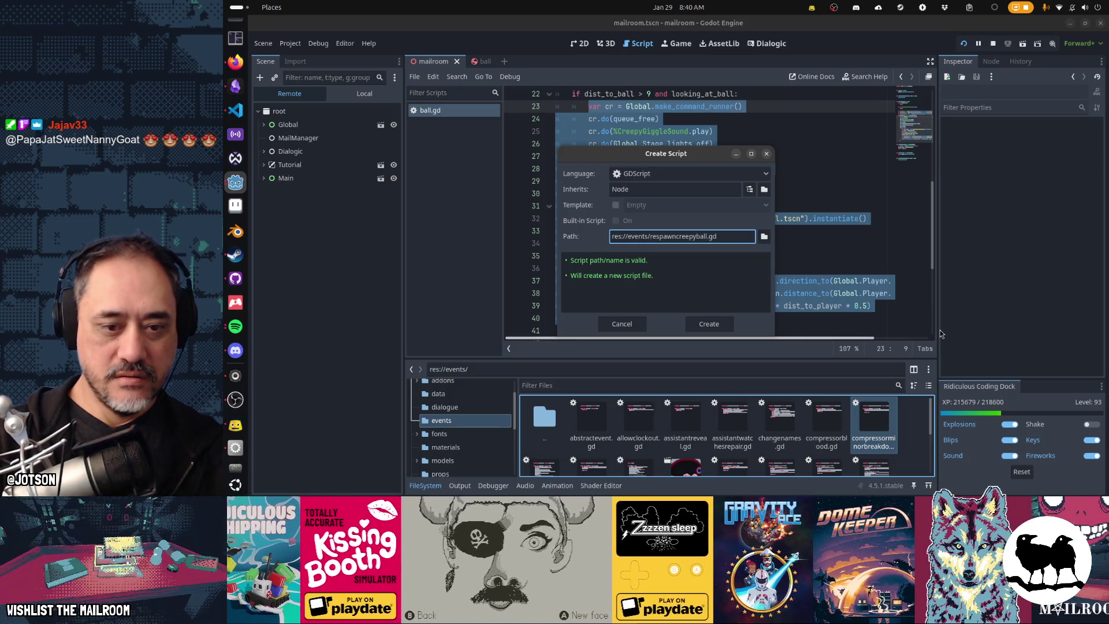
key("BackSpace")
key("BackSpace")
key("BackSpace")
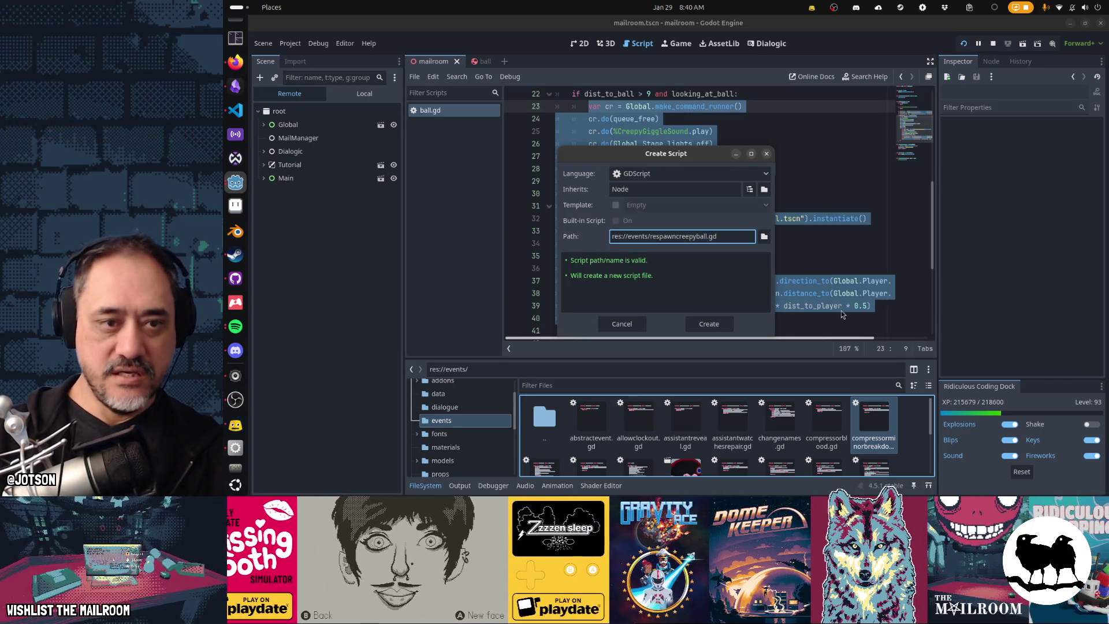
double_click(704, 188)
type("Abst")
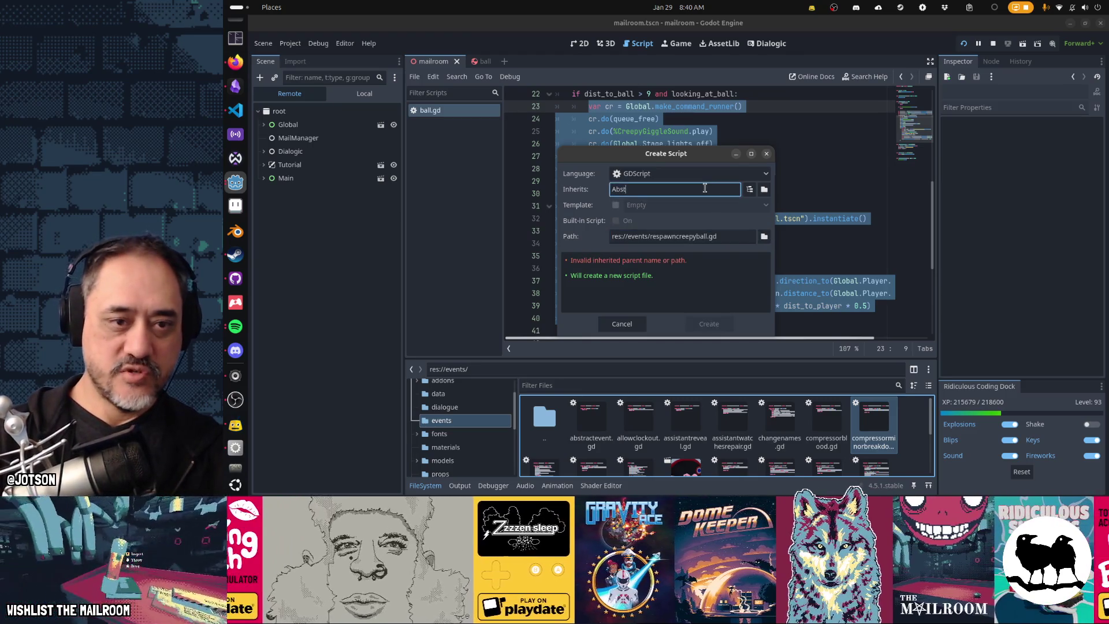
type("ractevent")
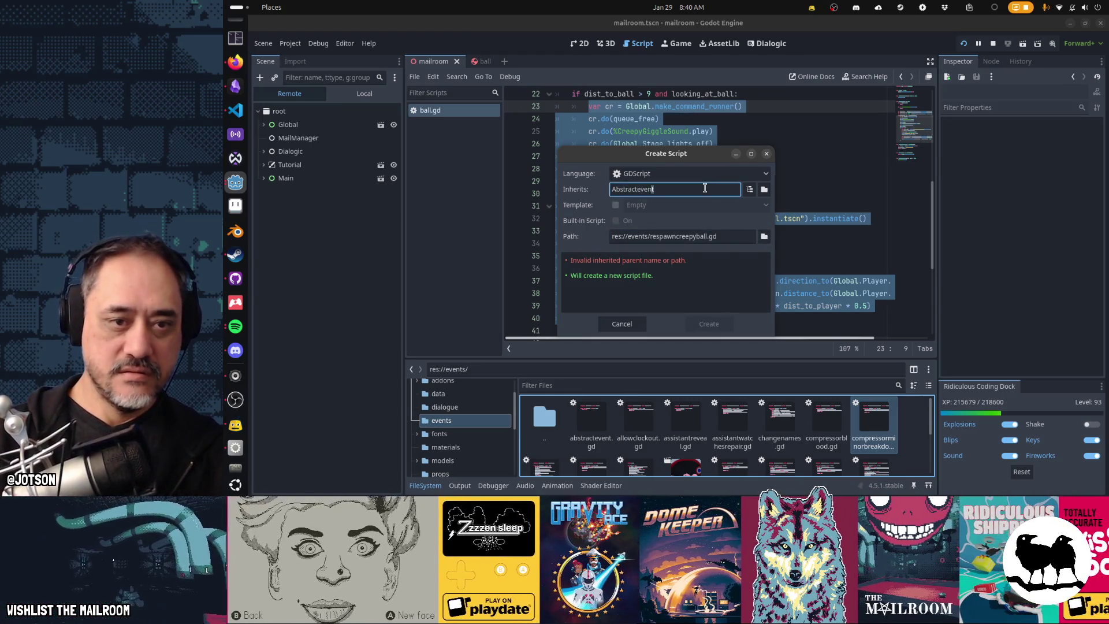
key("shift+Left")
key("shift+Left")
key("shift+Left")
type("Event")
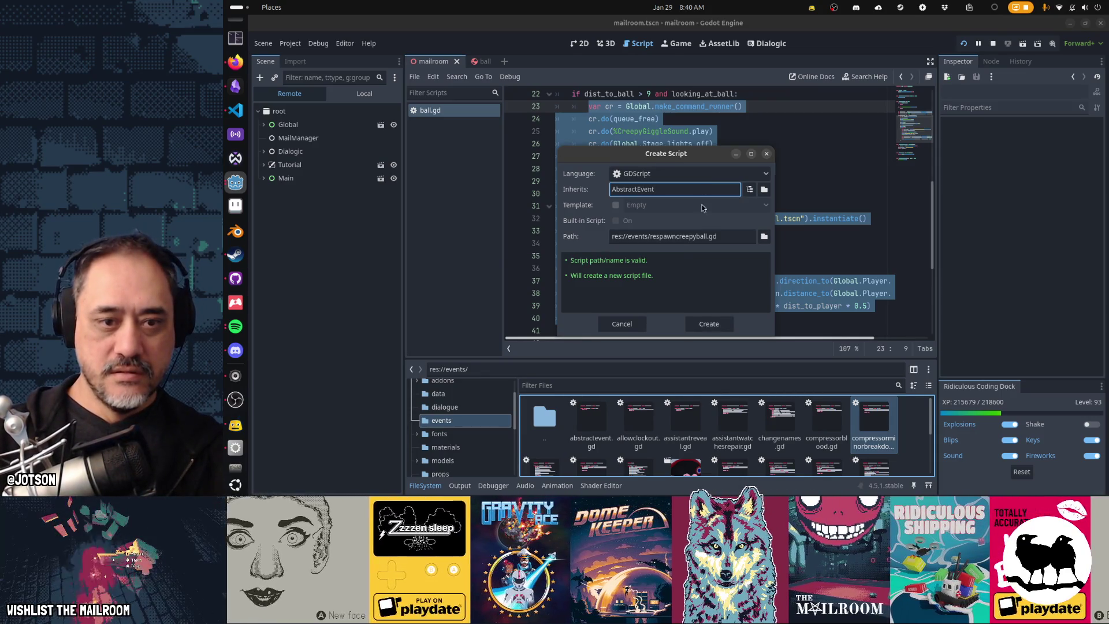
left_click(709, 323)
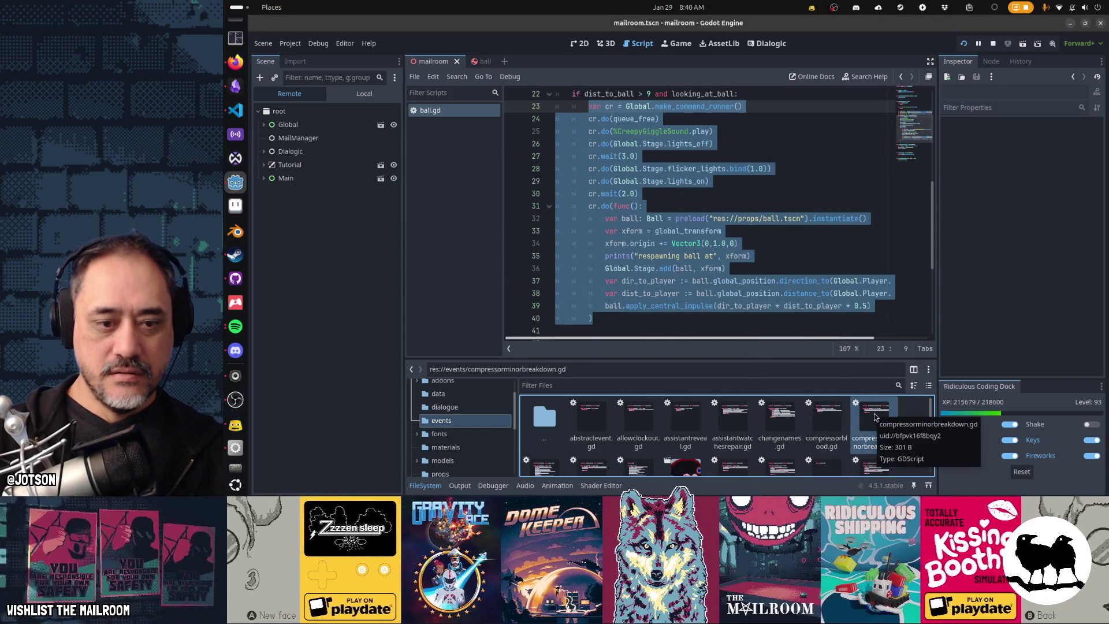
Find respawncreepyball.gd in the FileSystem grid and open it in the script editor.
scroll(875, 417, "down", 1)
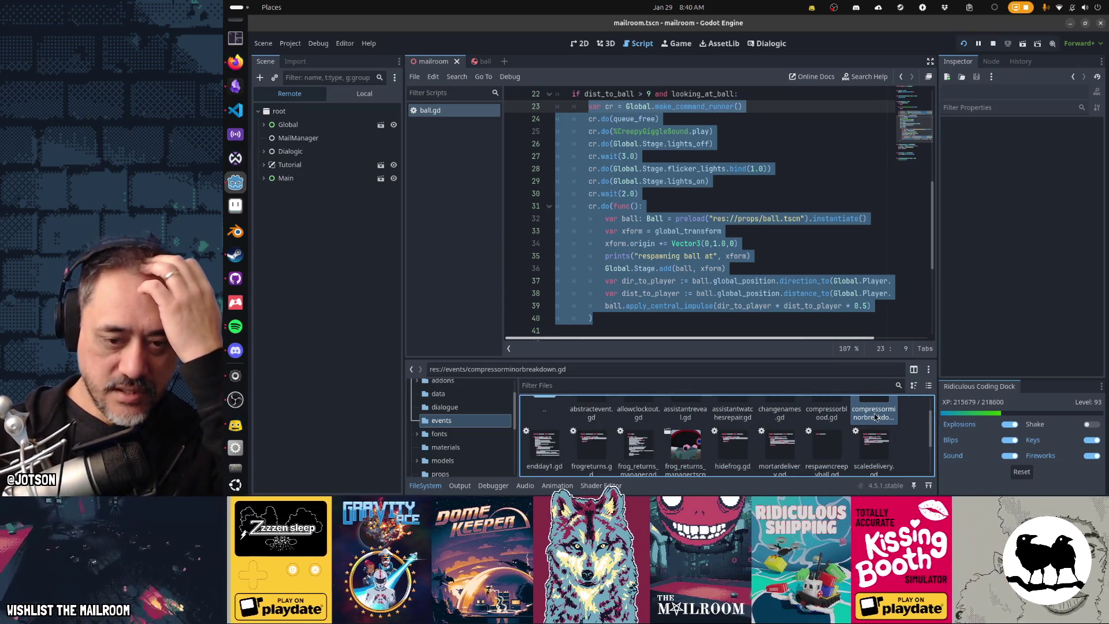
scroll(875, 417, "down", 2)
scroll(875, 417, "down", 1)
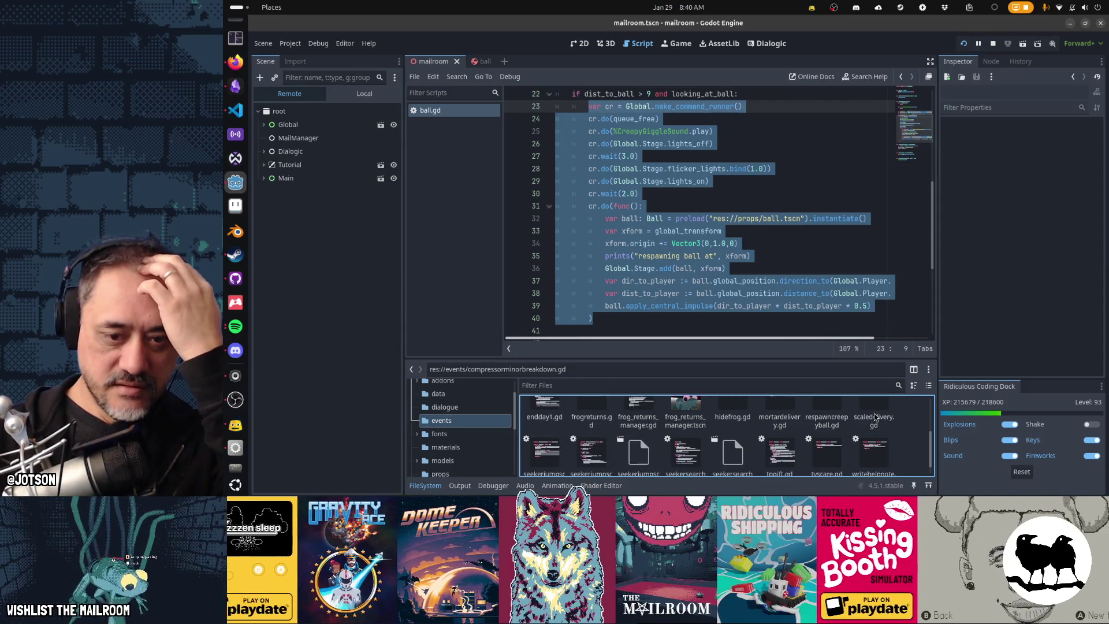
scroll(875, 417, "up", 5)
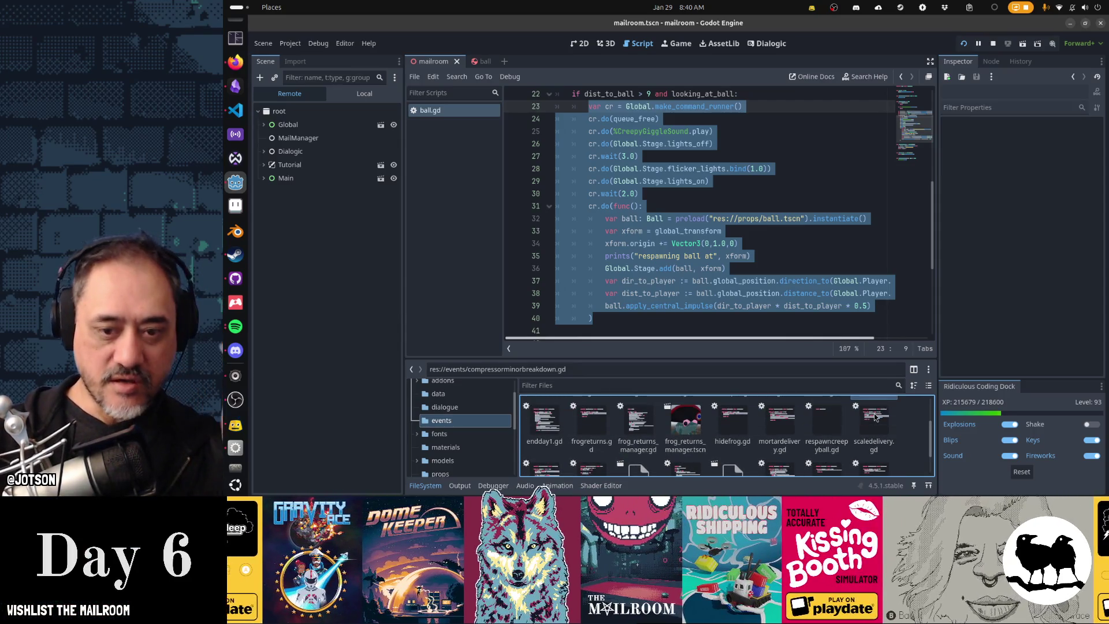
scroll(875, 417, "down", 5)
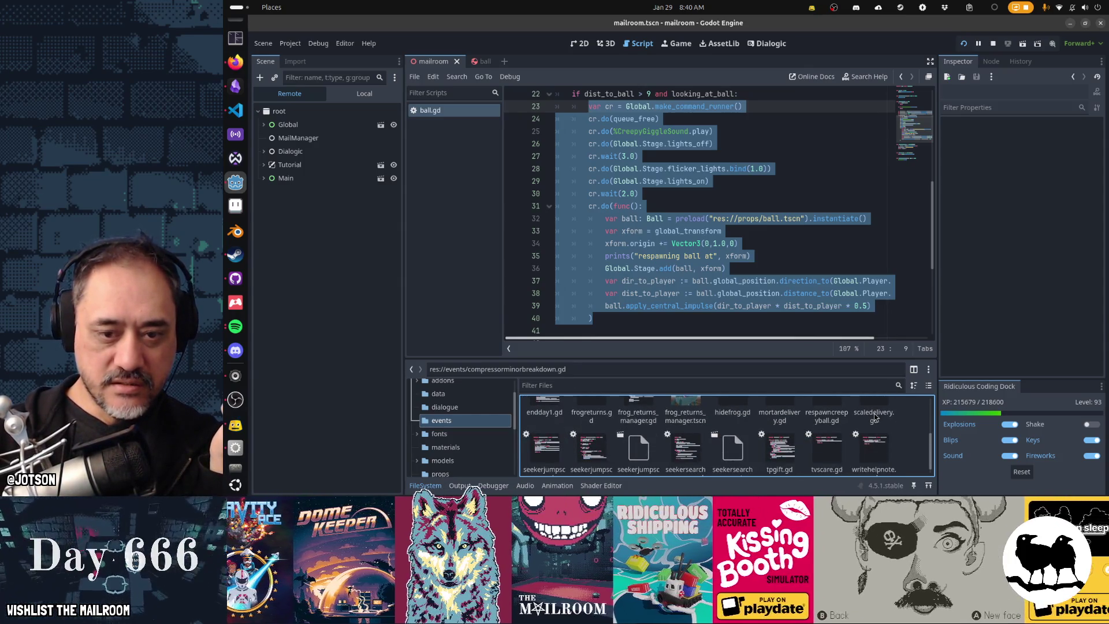
double_click(823, 409)
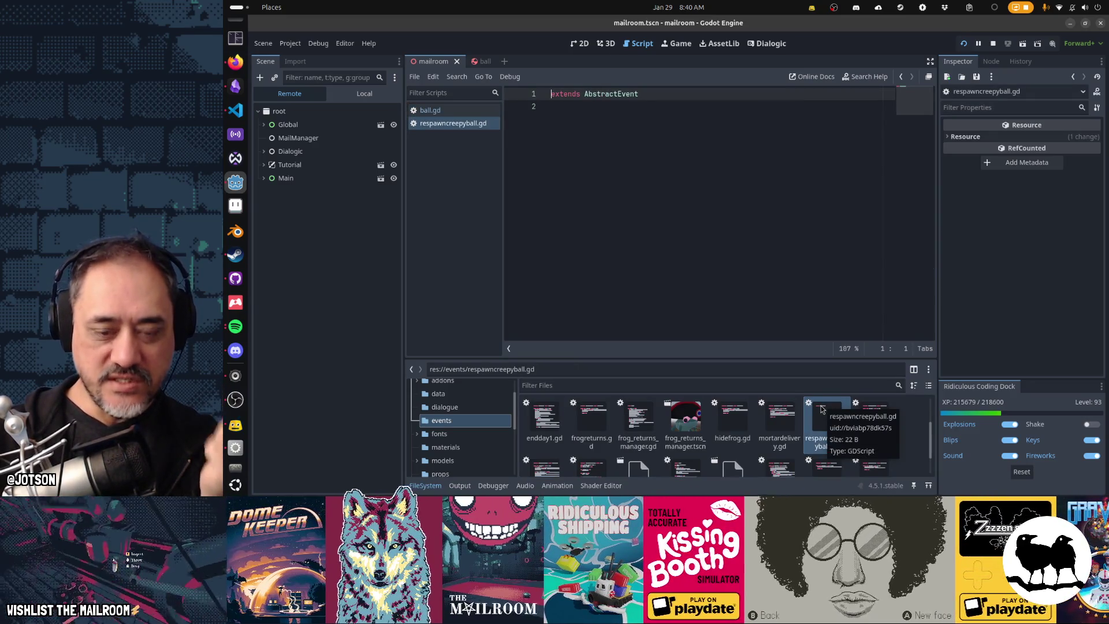
Below extends, declare static func run(data = null) -> void: and paste the ball-respawn code into it.
left_click(773, 314)
key("Return")
key("Return")
type("func __")
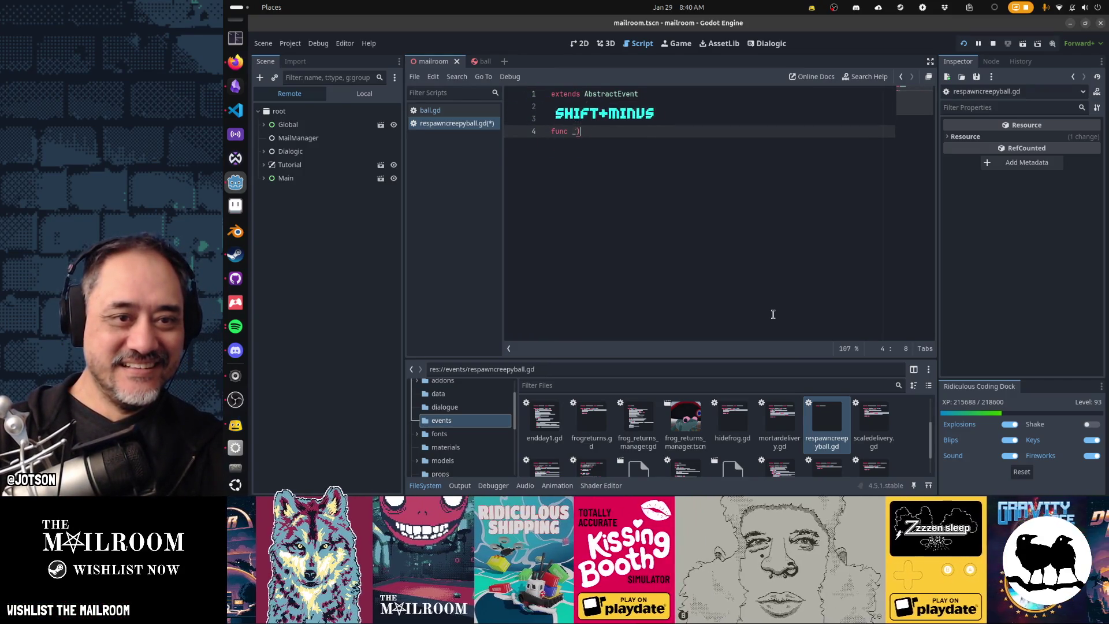
key("BackSpace")
type("run(data = null) ->")
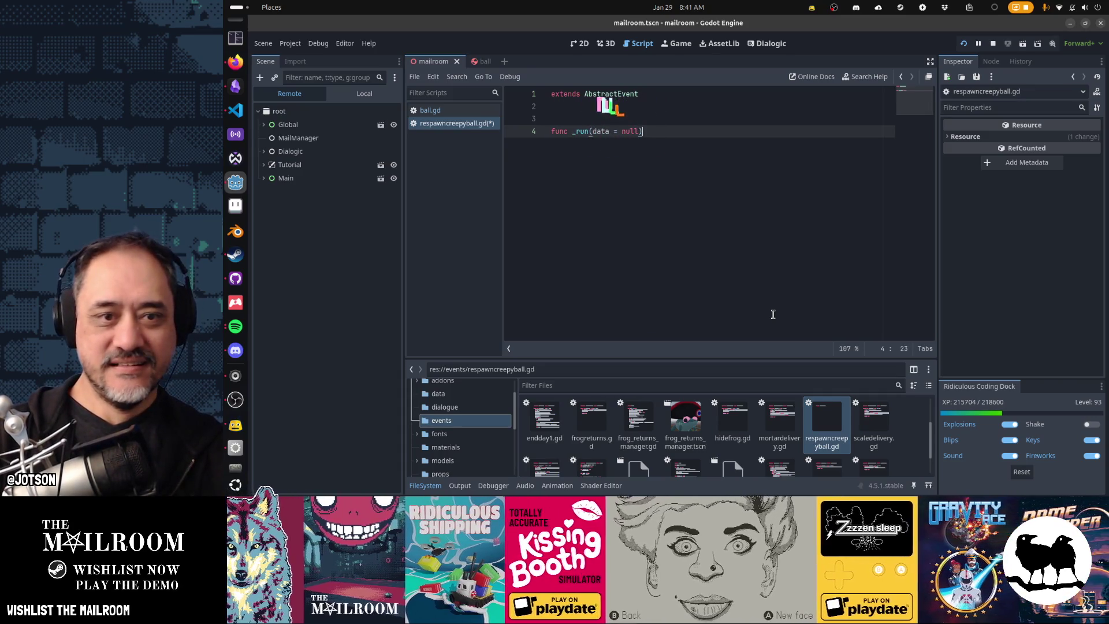
type(" void:")
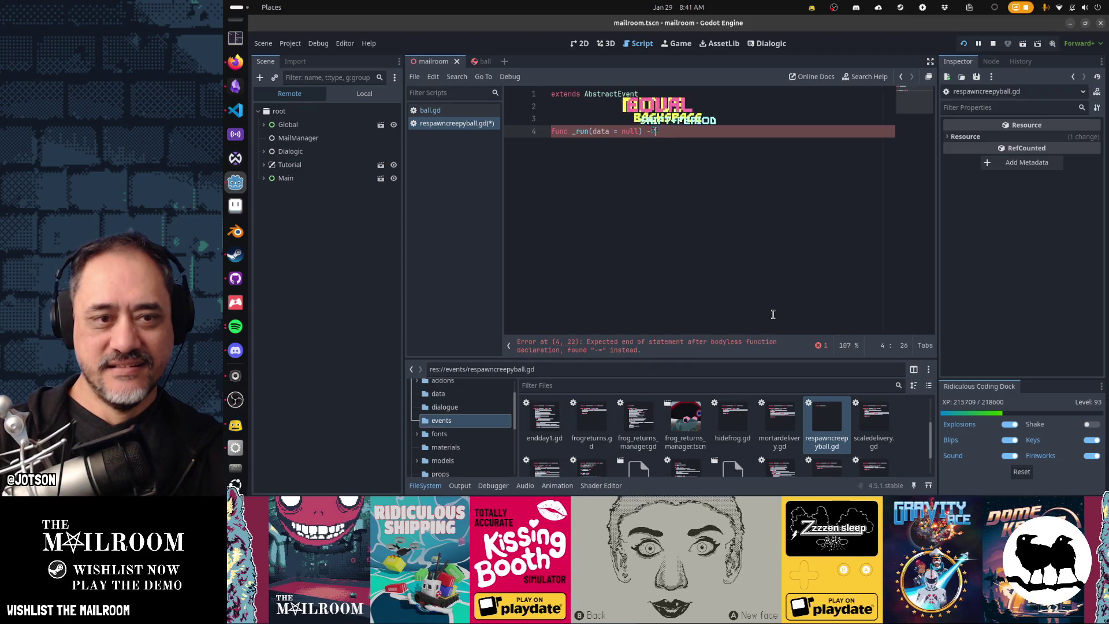
key("Return")
key("Delete")
type("unc run")
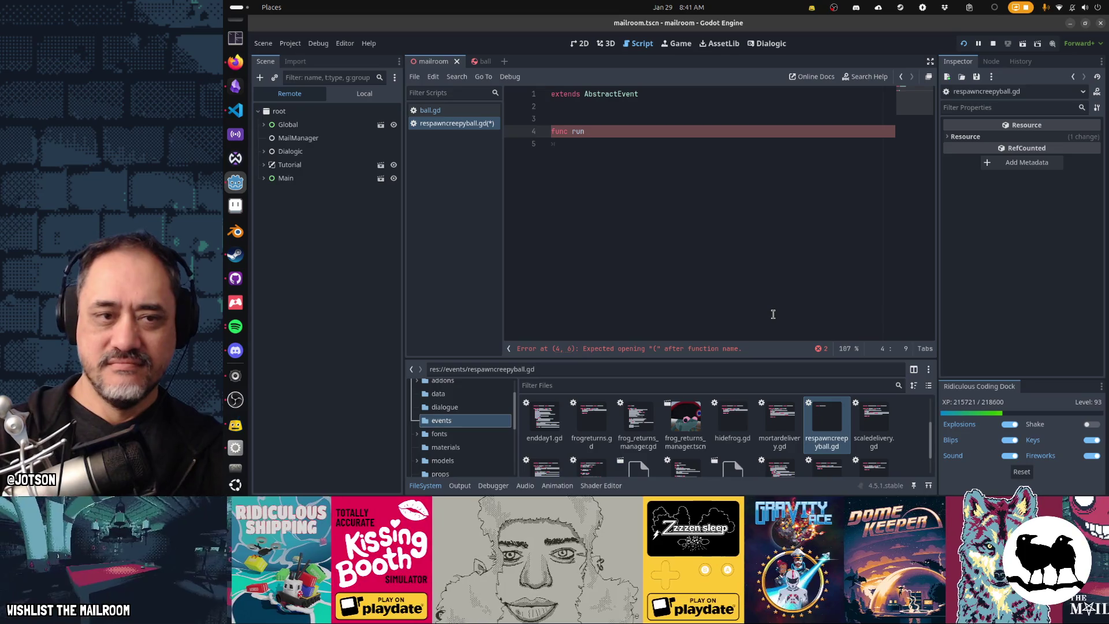
type("(data")
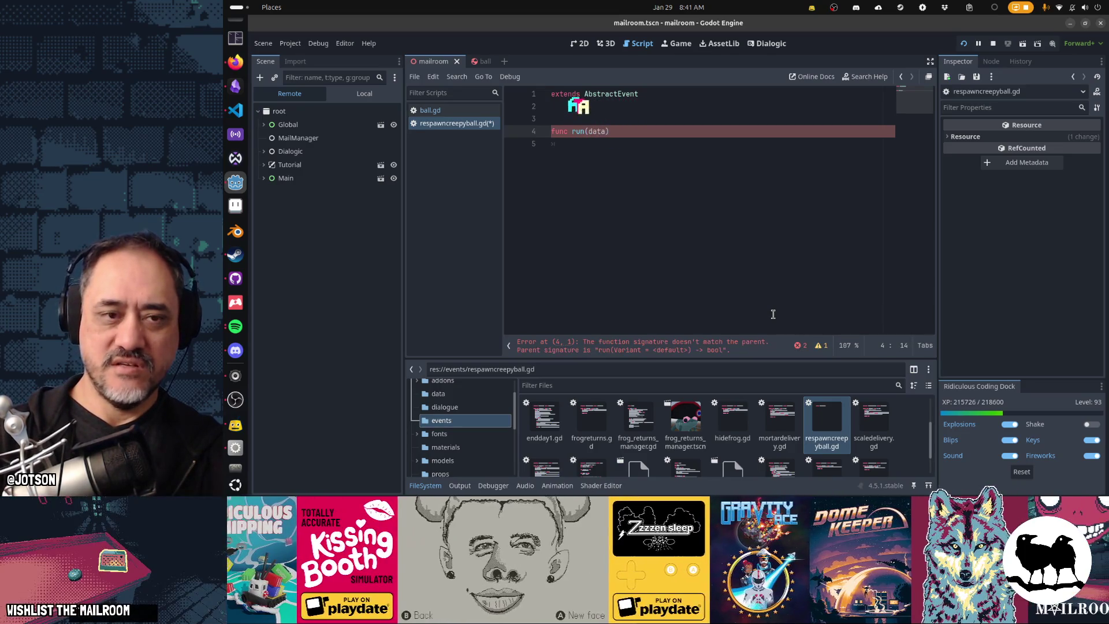
type("static")
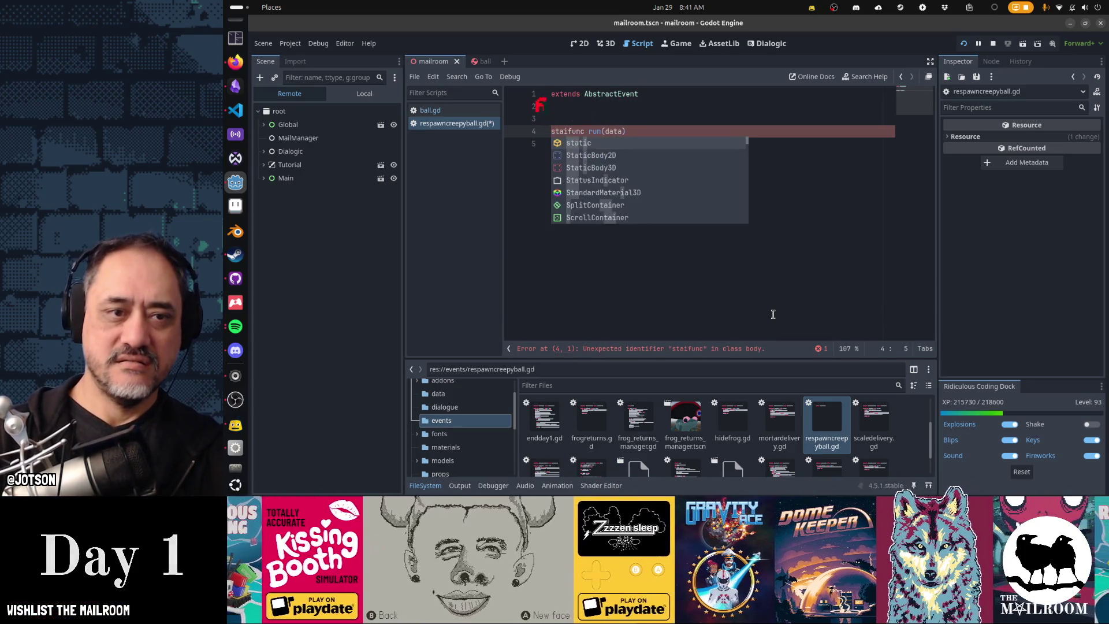
key("End")
key("Left")
type("= null)")
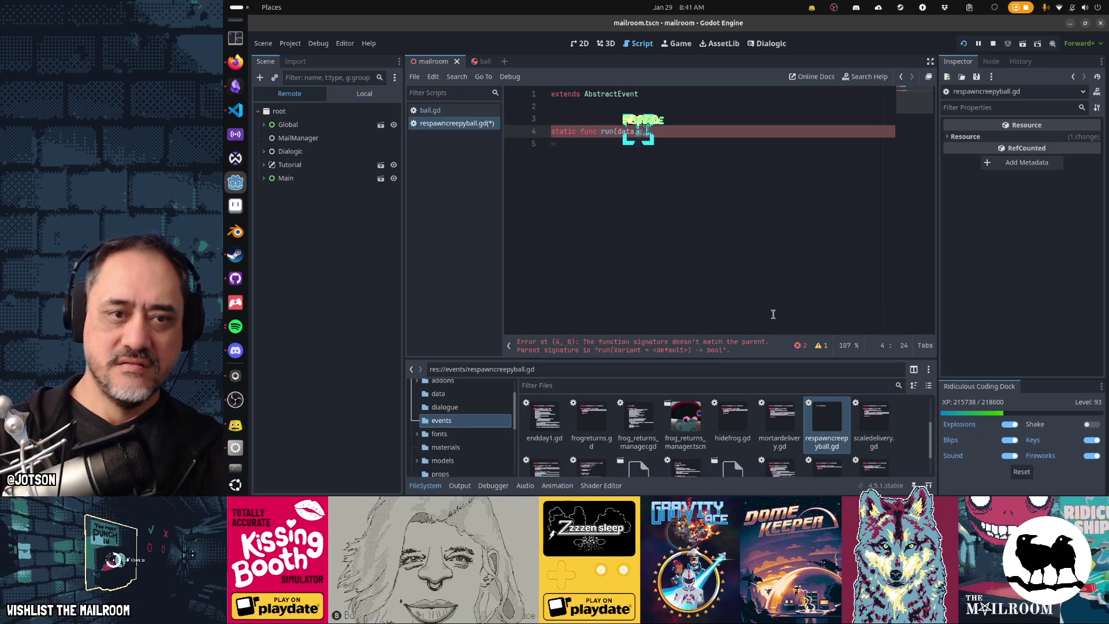
type(" -> void:")
key("Return")
key("BackSpace")
key("ctrl+v")
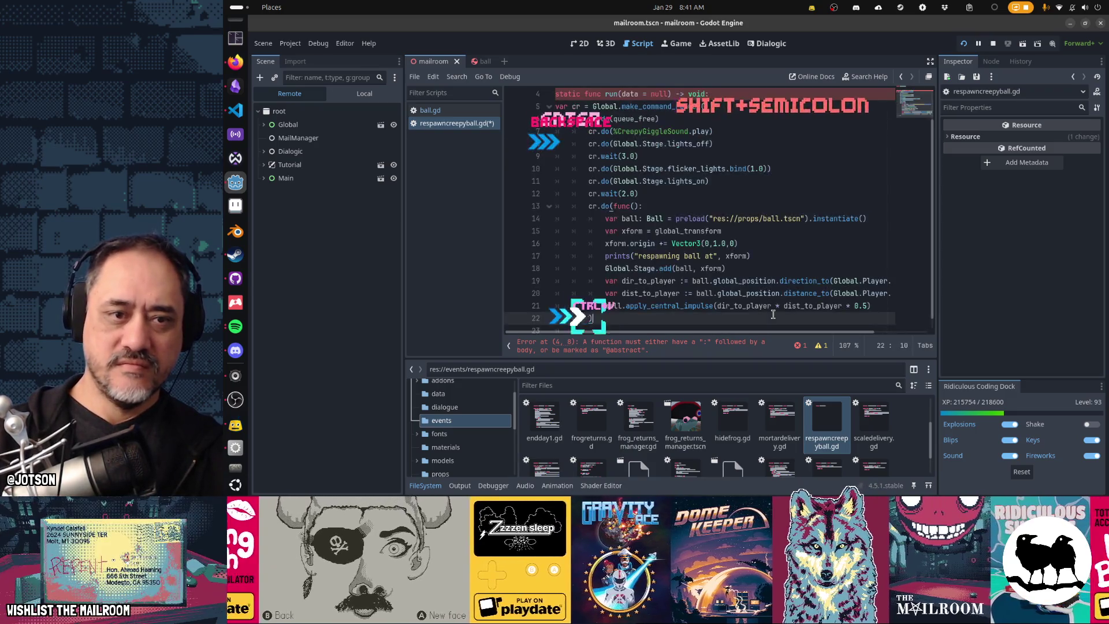
Fix the indentation of the pasted block inside run().
key("Up")
key("Up")
key("Up")
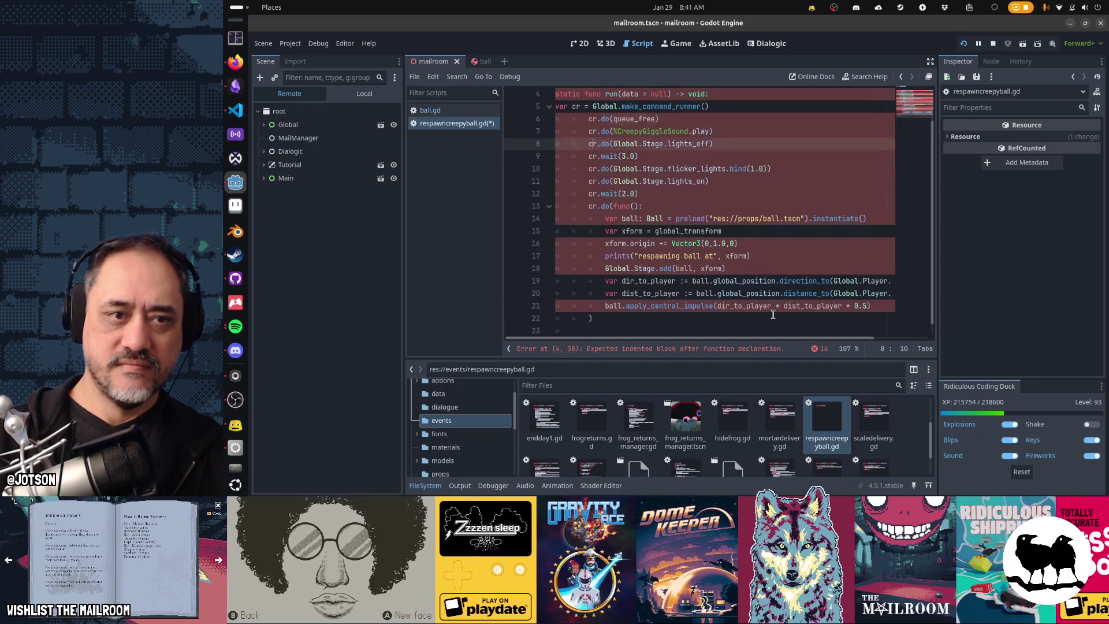
key("Up")
key("Up")
key("Up")
key("Home")
key("Tab")
key("Down")
key("ctrl+shift+End")
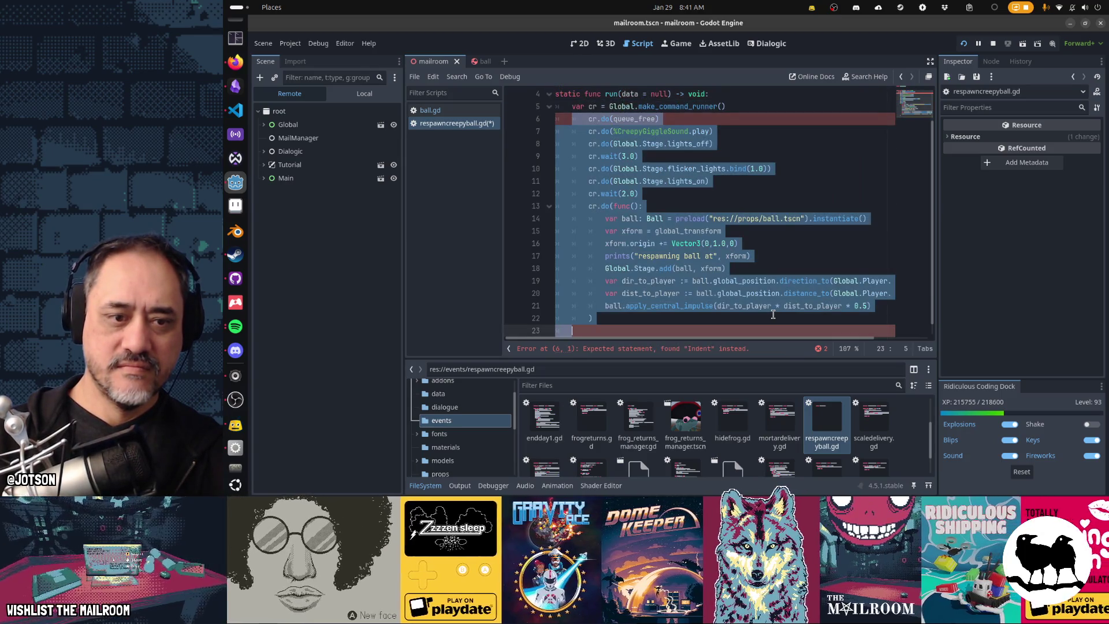
key("shift+Tab")
key("Up")
key("Up")
key("Up")
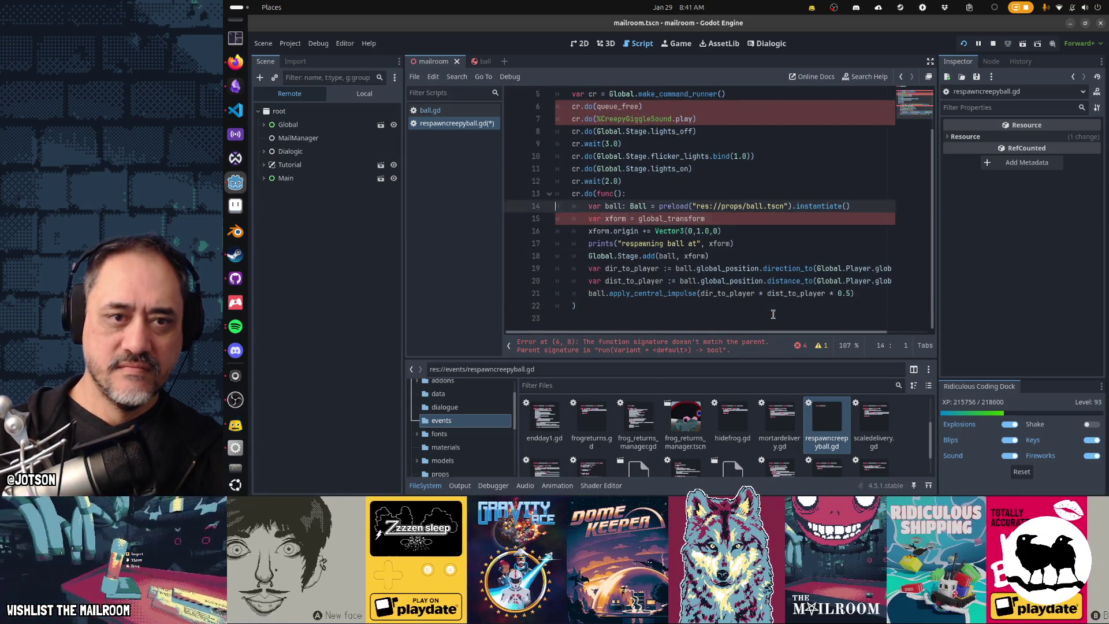
key("Up")
key("Up")
key("Up")
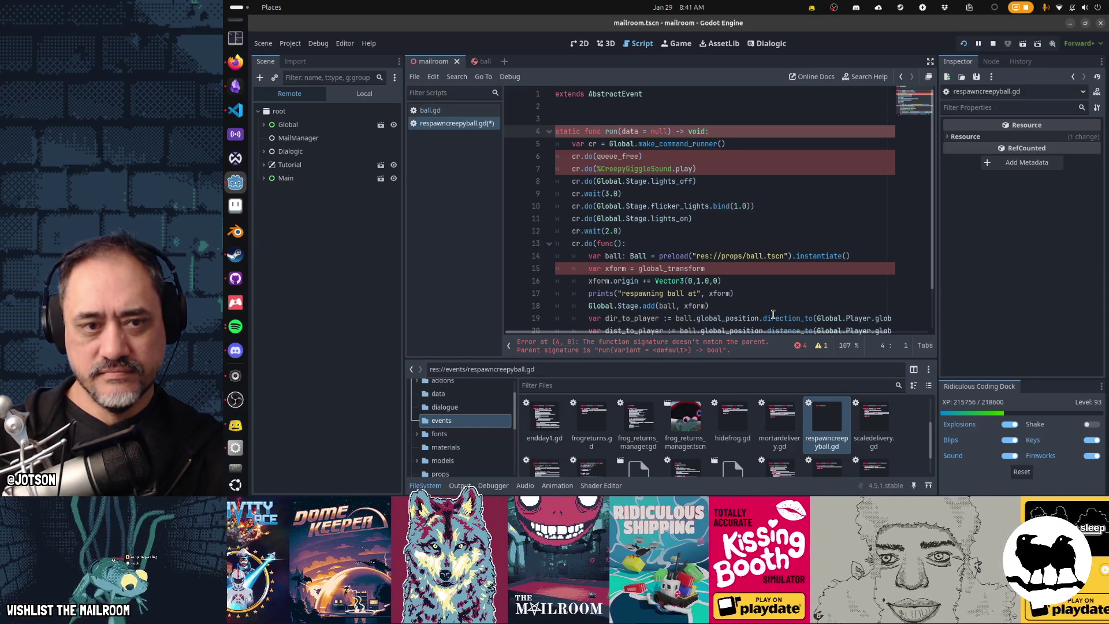
Delete the queue_free and giggle sound lines from run().
key("Down")
key("Down")
key("shift+Down")
key("shift+Down")
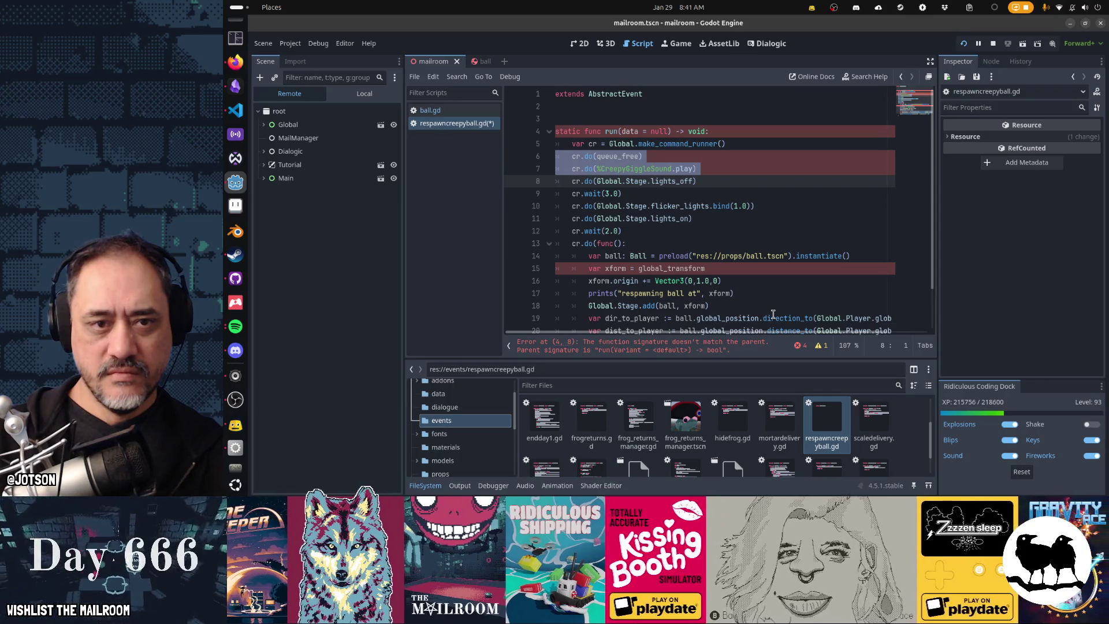
key("Up")
key("Up")
key("Up")
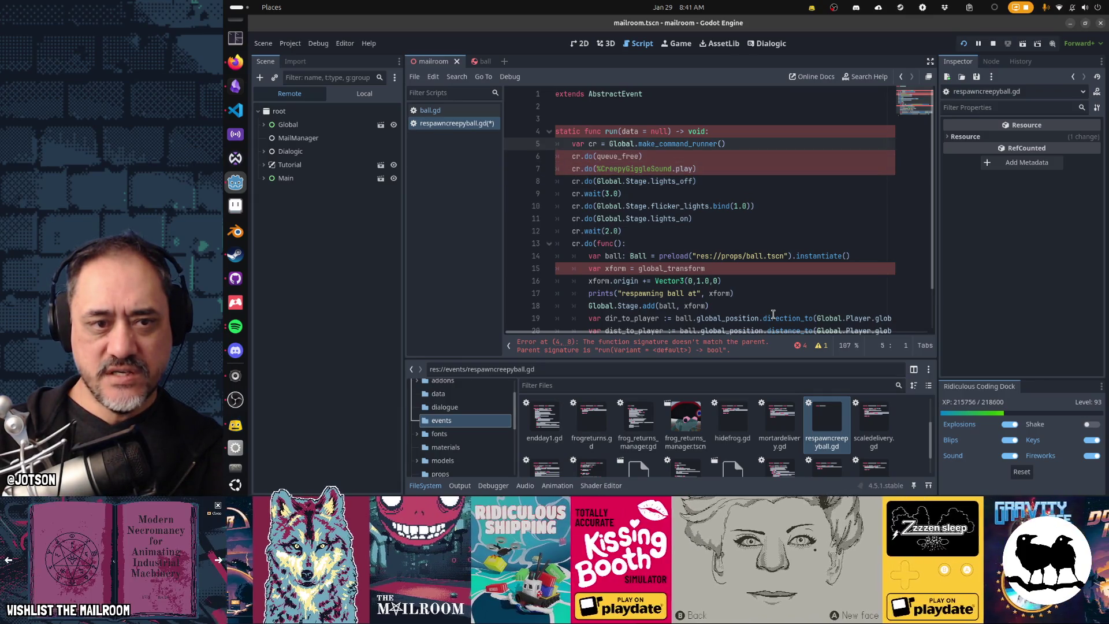
key("Down")
key("shift+Down")
key("shift+Down")
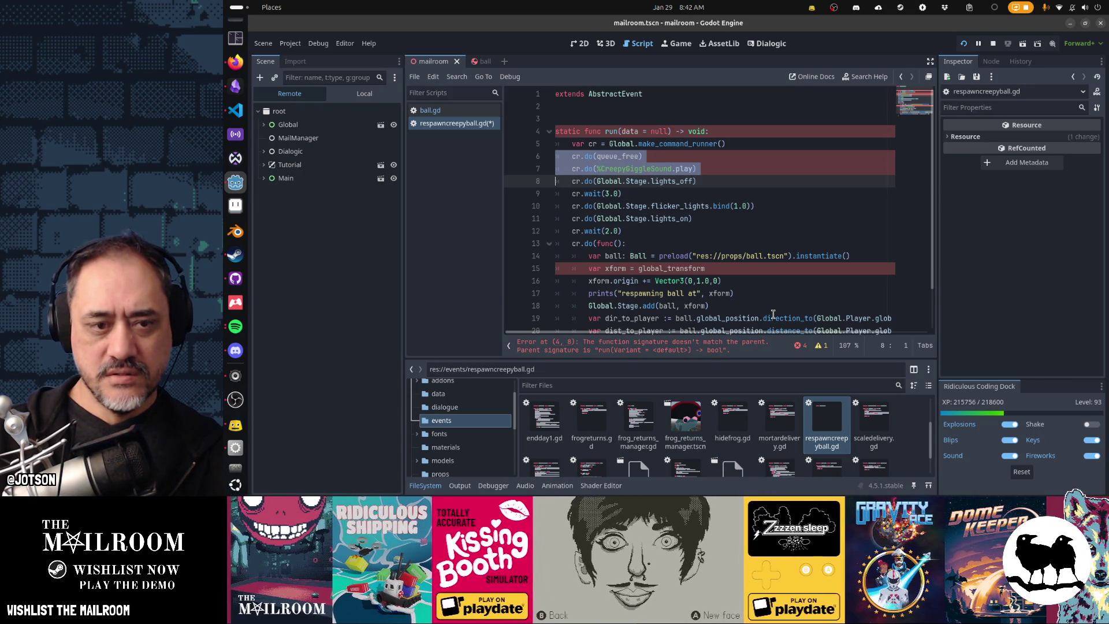
key("Delete")
Make xform come from data and remove the upward origin offset line.
key("Down")
key("Down")
key("Down")
key("shift+Down")
key("shift+Down")
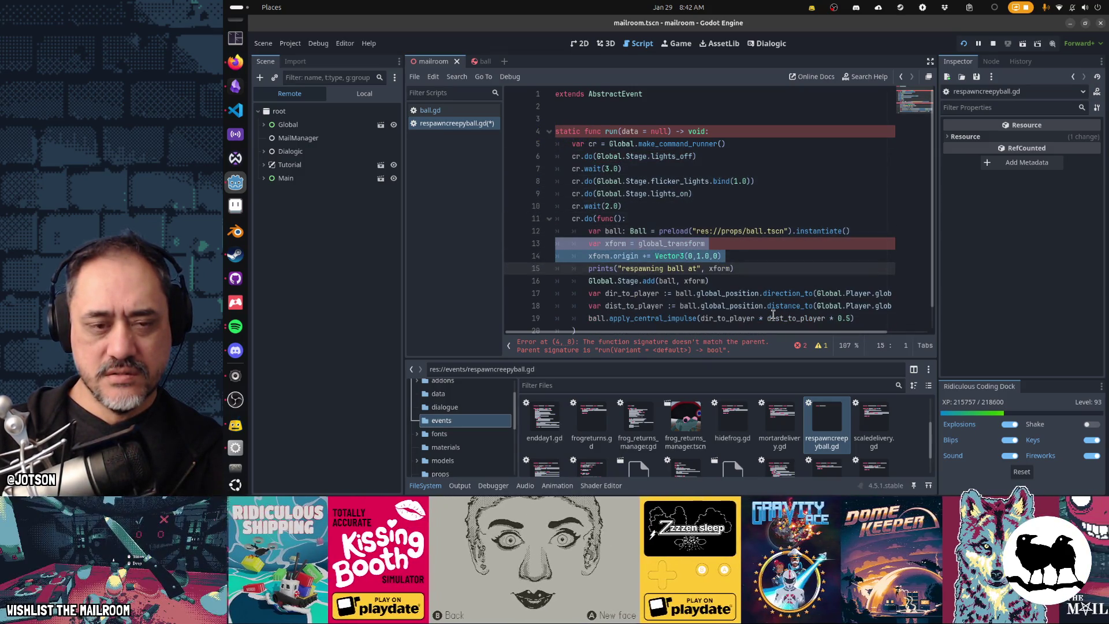
key("Up")
key("Up")
key("End")
key("ctrl+shift+Left")
type("d")
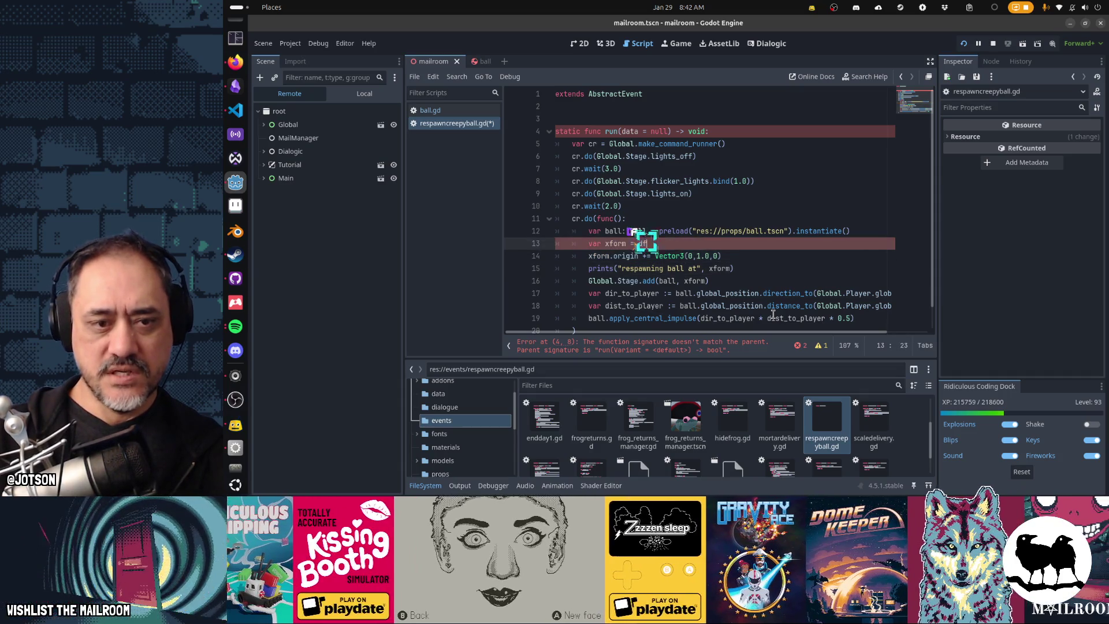
key("Return")
key("Down")
key("Home")
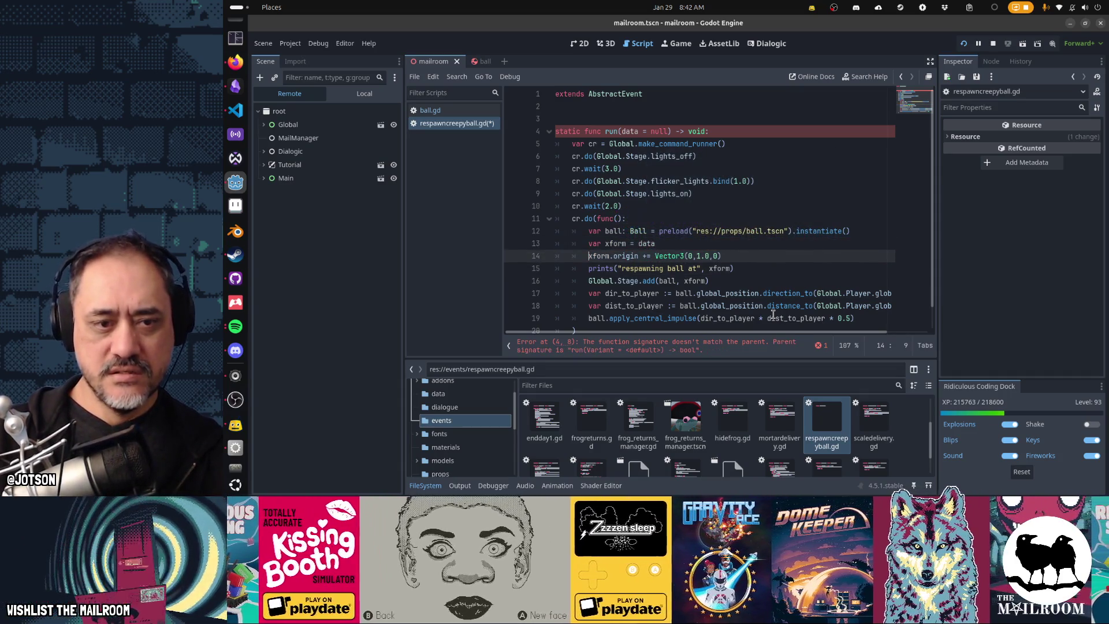
key("shift+Down")
key("Left")
key("Delete")
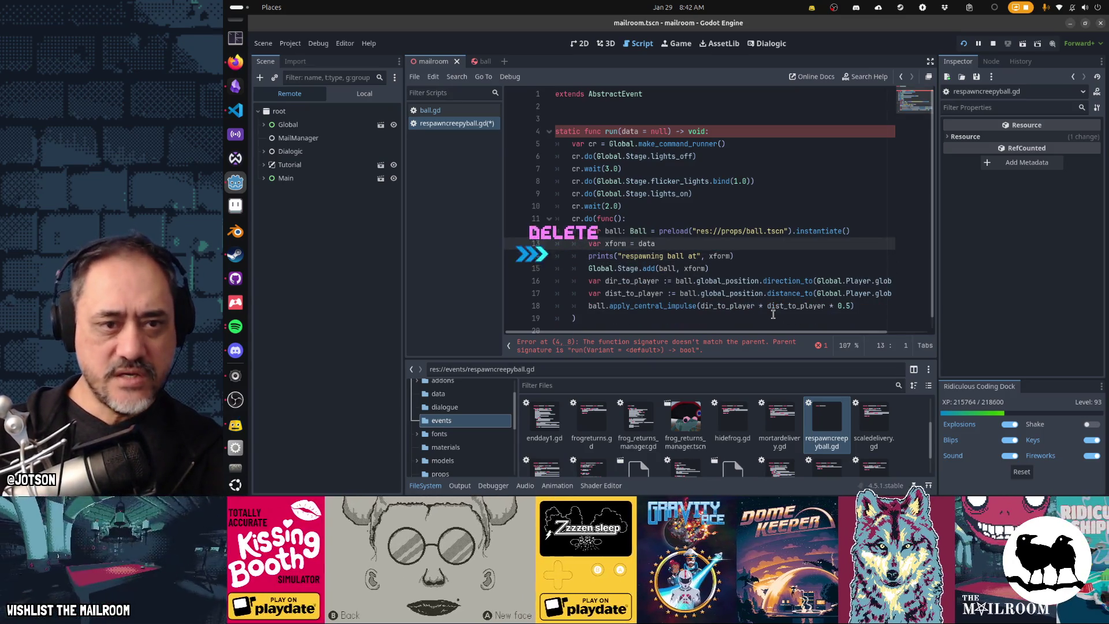
Change run()'s return type from void to bool and end it with return true.
mouse_move(618, 130)
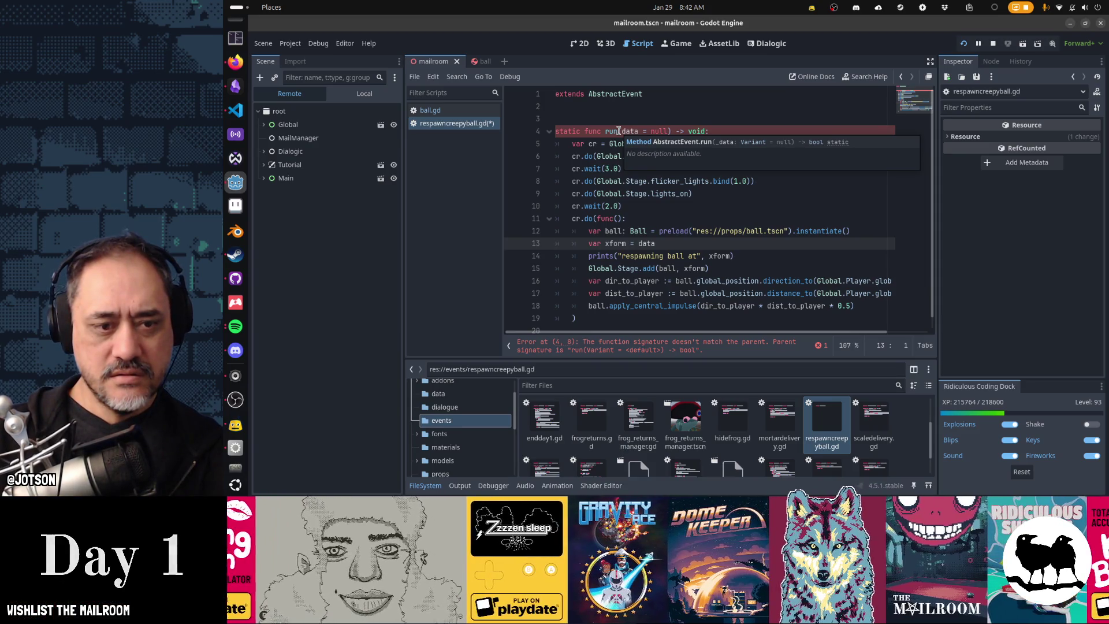
double_click(688, 131)
type("bool")
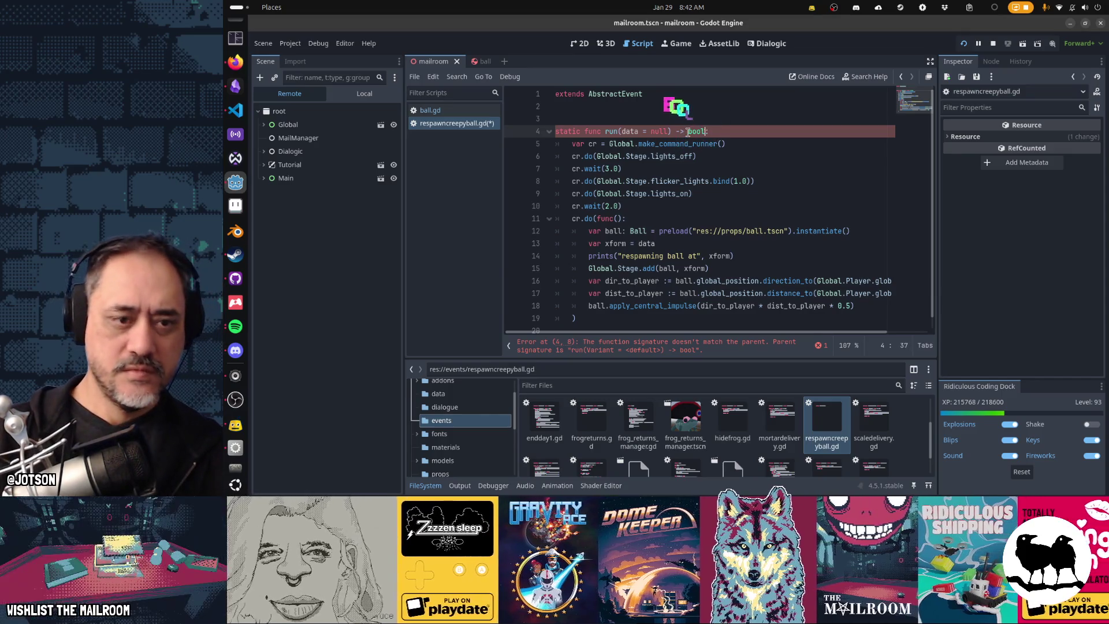
key("ctrl+End")
type("return true")
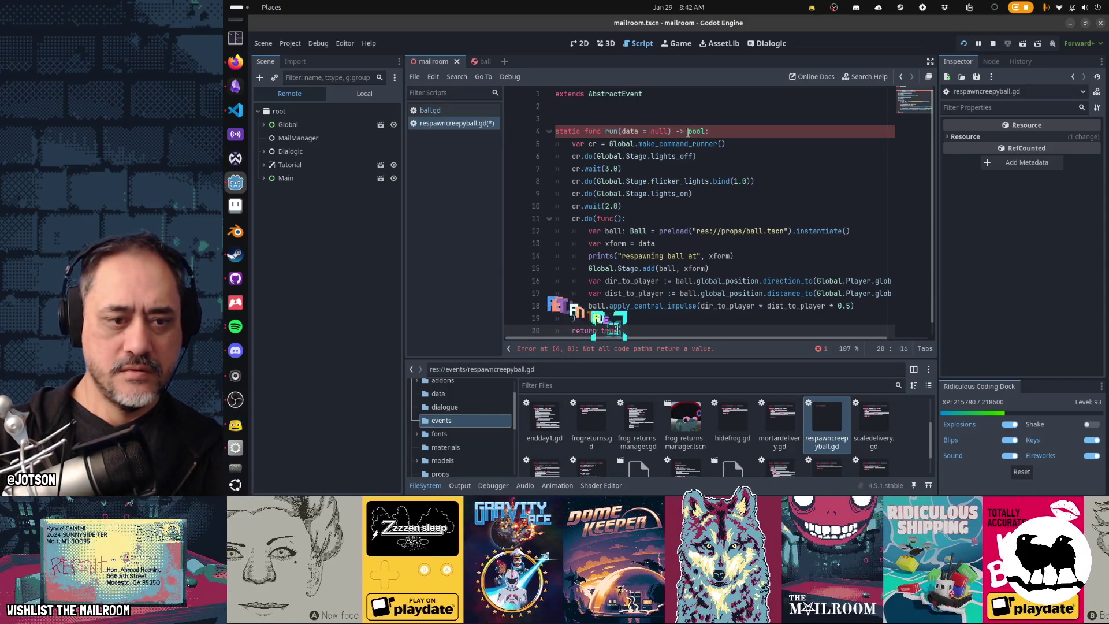
Save and switch to ball.gd, placing the caret at line 24.
key("ctrl+s")
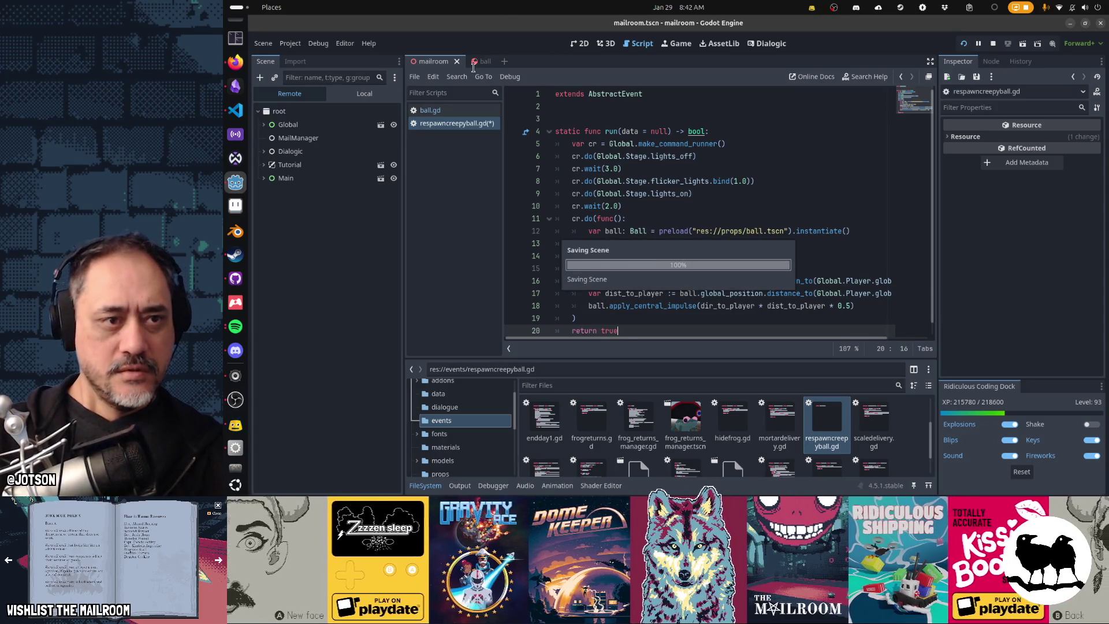
left_click(430, 110)
left_click(695, 123)
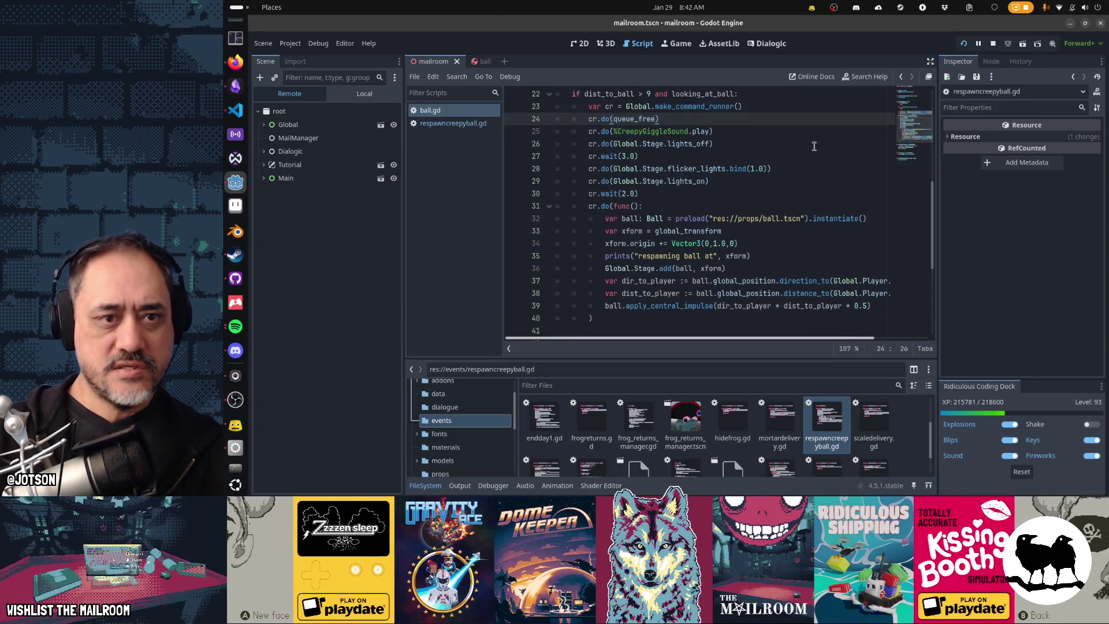
Cut the command runner, lighting, wait and ball-creation lines from ball.gd.
key("Up")
key("ctrl+x")
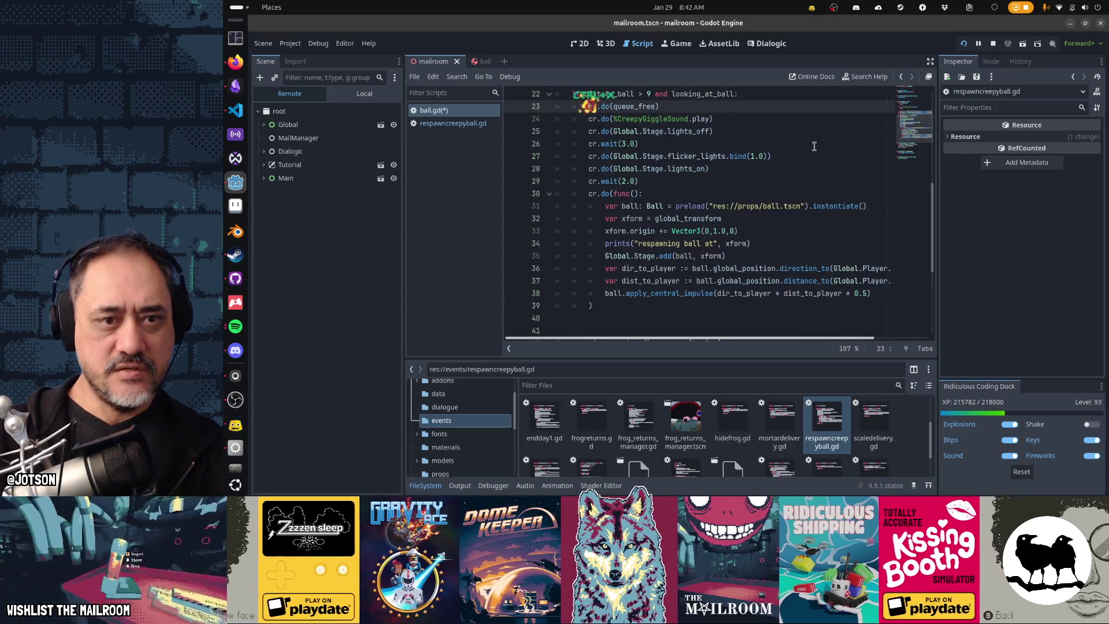
key("Down")
key("Down")
key("ctrl+x")
key("ctrl+x")
key("ctrl+x")
key("ctrl+x")
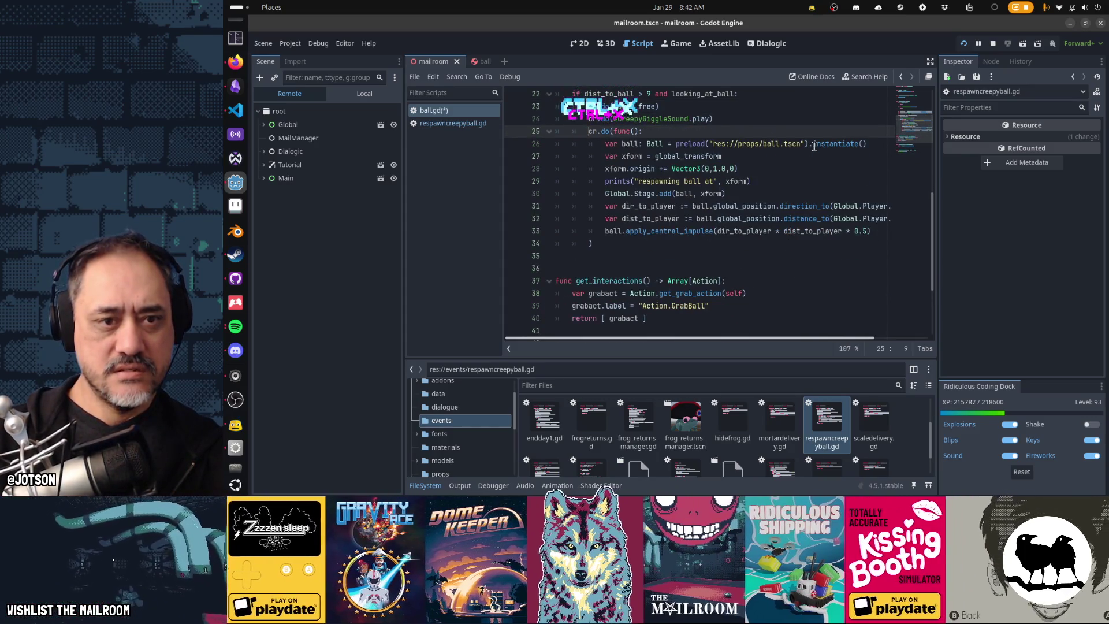
key("ctrl+x")
key("ctrl+x")
key("Down")
key("Down")
key("ctrl+x")
key("ctrl+x")
key("ctrl+x")
key("Up")
key("Up")
key("Up")
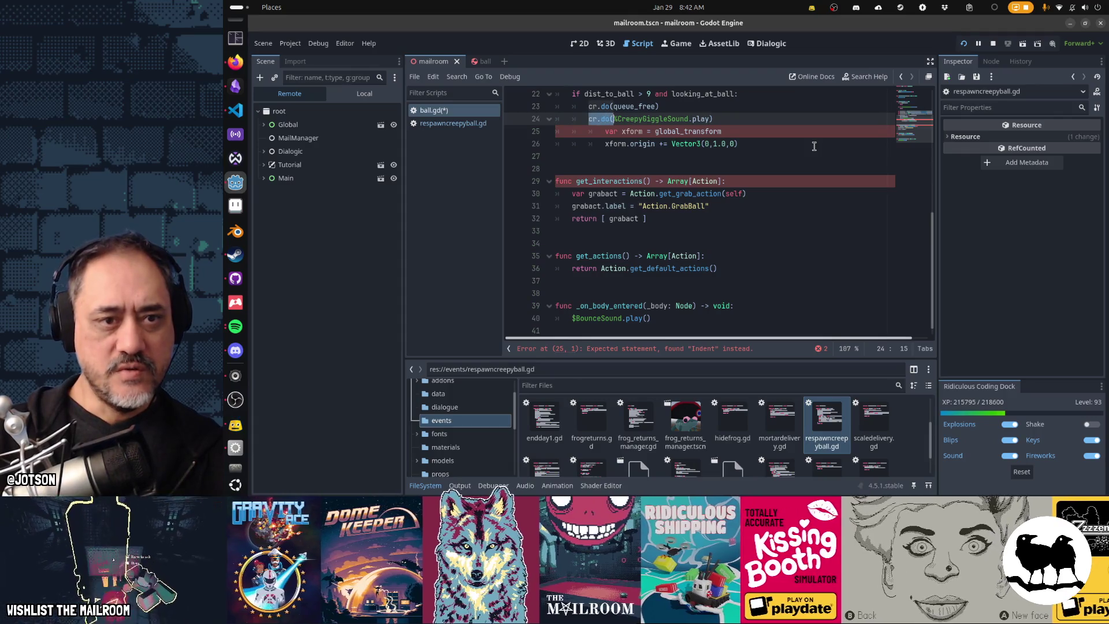
Strip the cr.do( wrappers so queue_free() and the giggle sound are called directly.
key("Delete")
key("Up")
key("Delete")
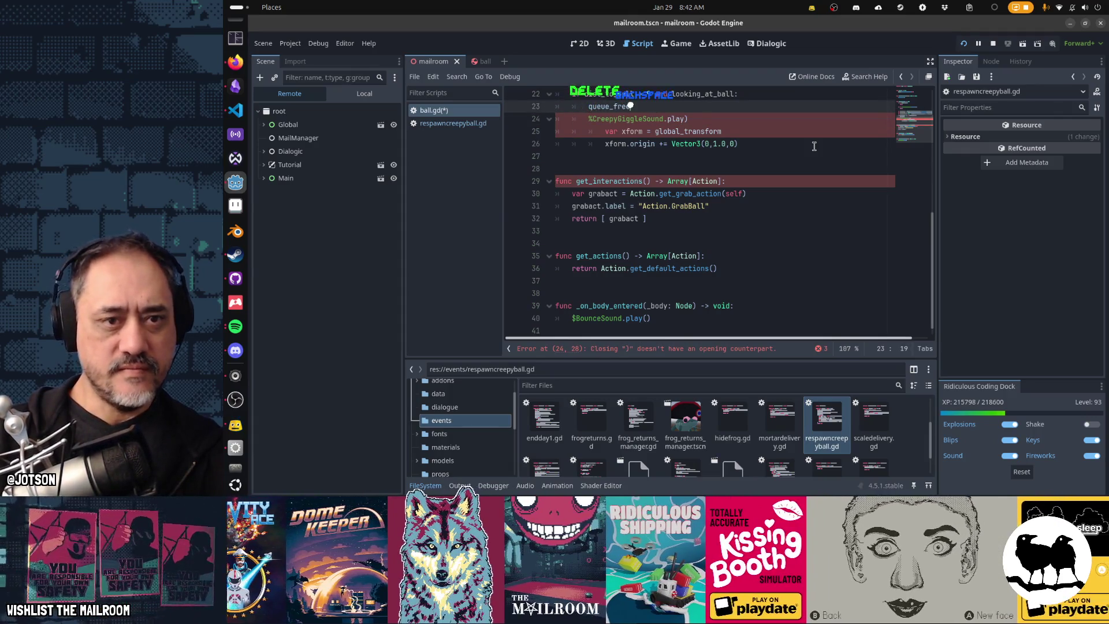
key("BackSpace")
type("(")
key("Down")
key("End")
key("BackSpace")
type("(")
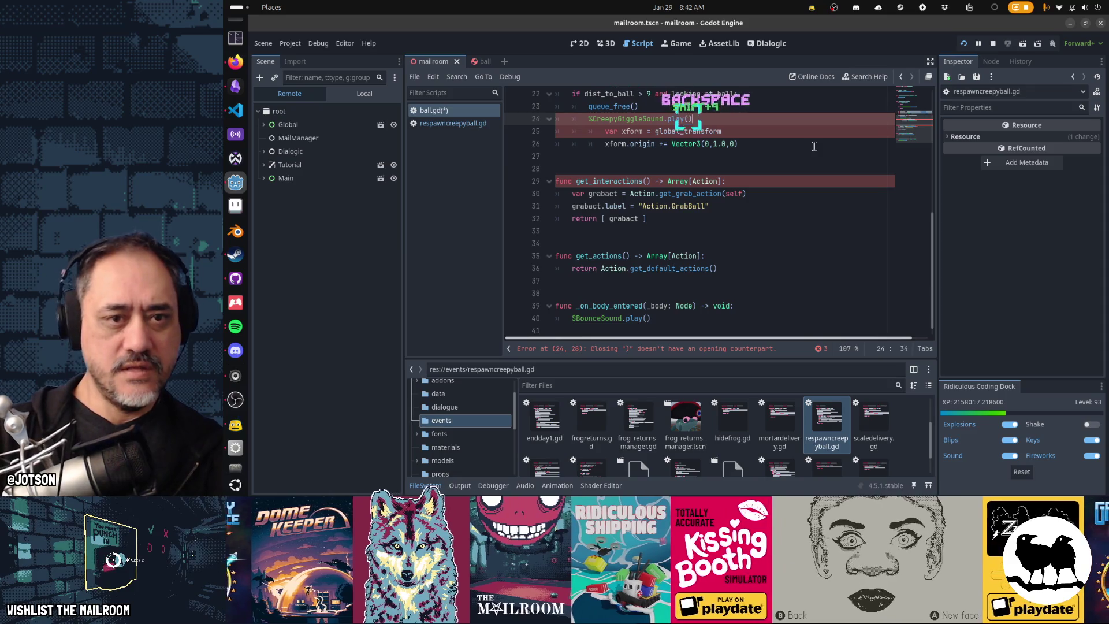
Outdent the xform lines one level, add a line after them, and return to respawncreepyball.gd.
key("Down")
key("shift+Down")
key("shift+Tab")
key("End")
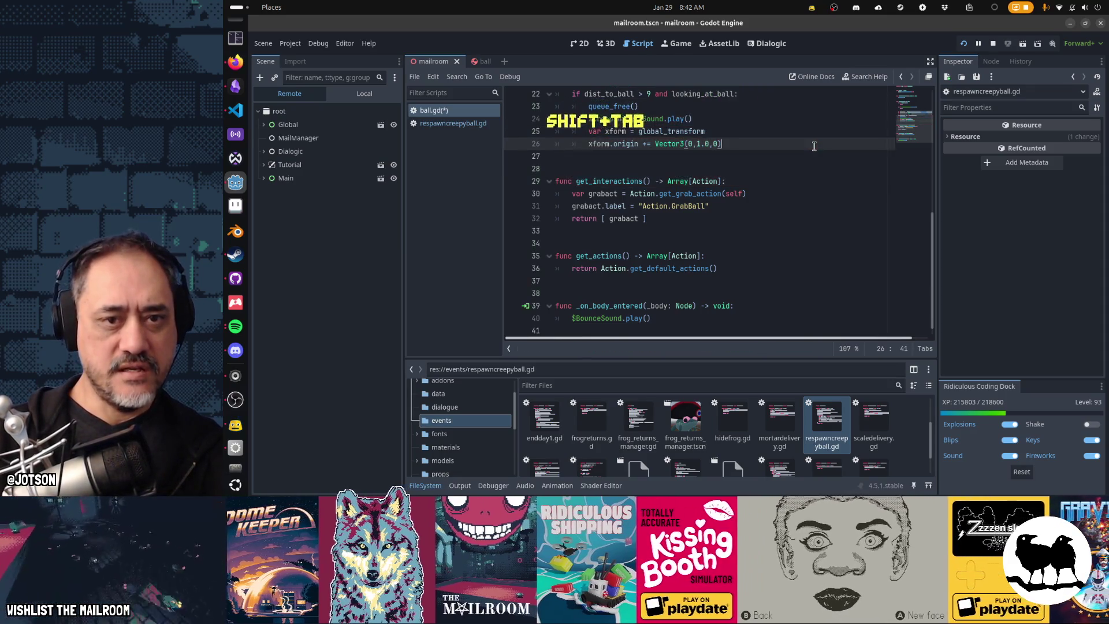
key("Return")
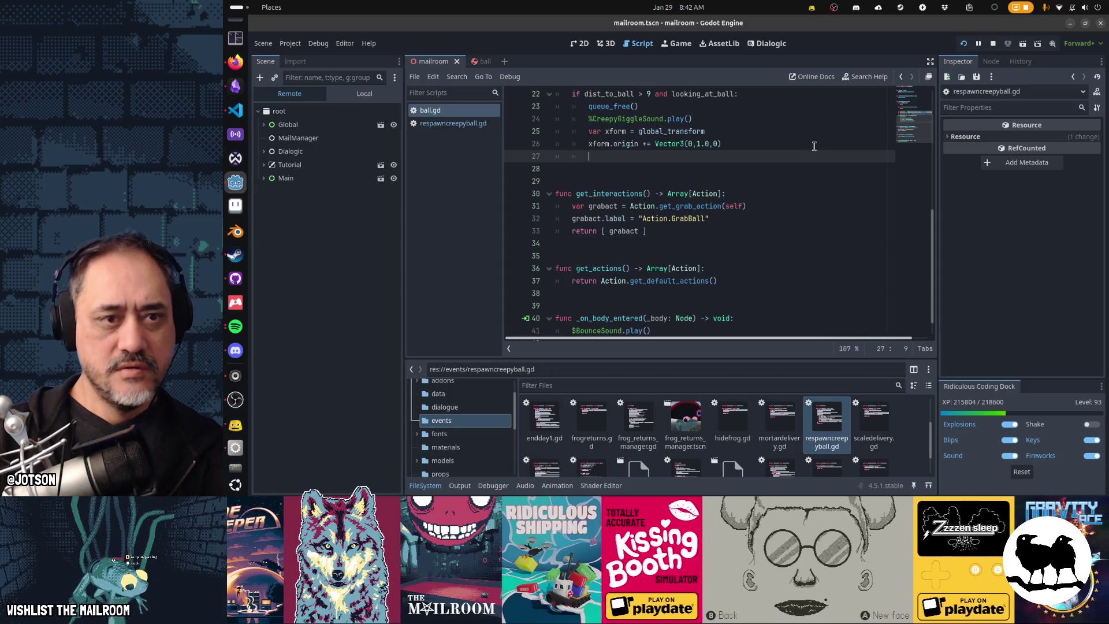
key("ctrl+shift+period")
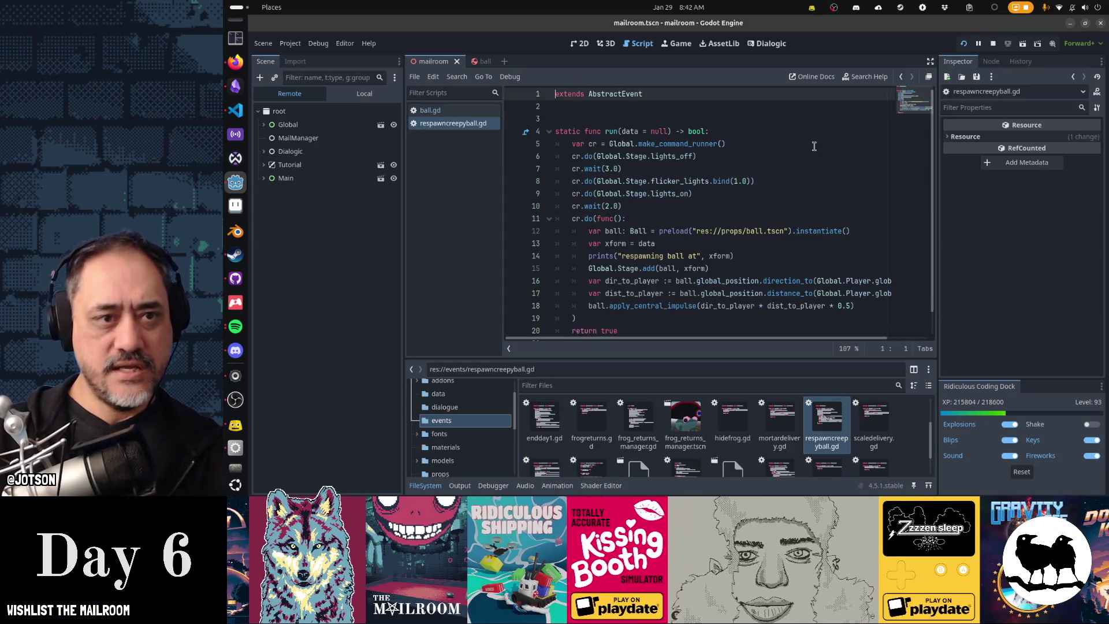
Name the script class RespawnCreepyBallEvent in respawncreepyball.gd and save it.
type("class_name Respawn")
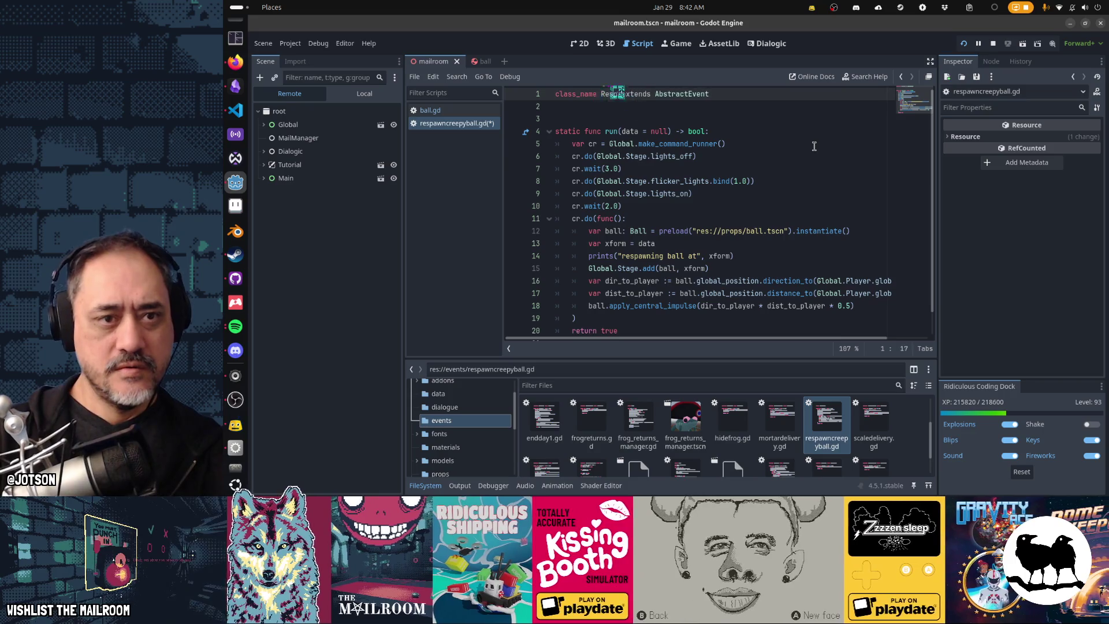
type("Creepy")
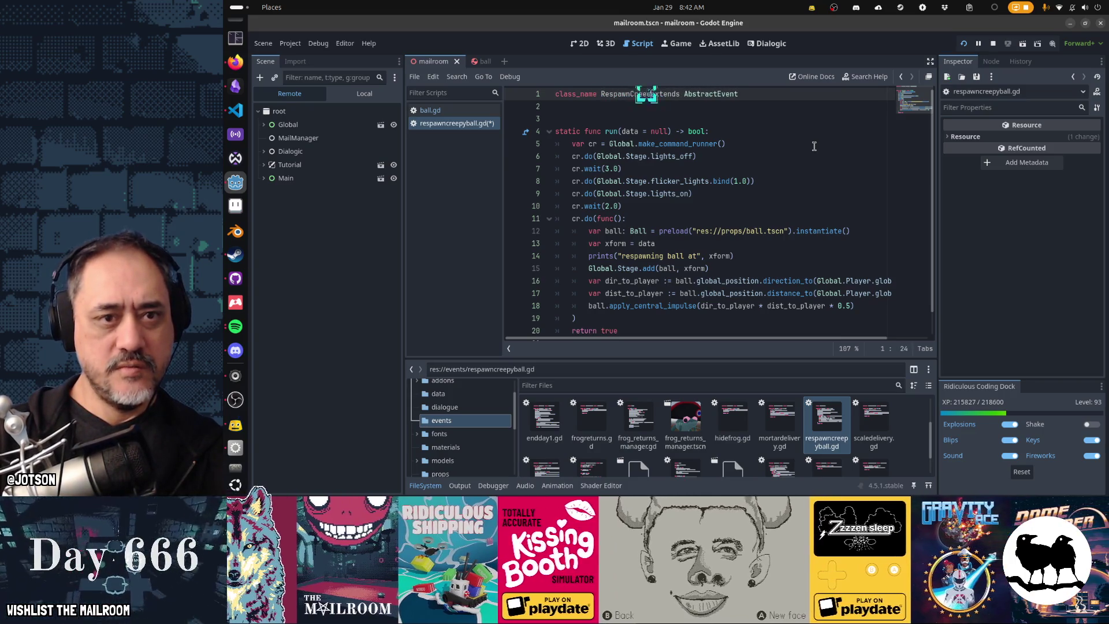
type("BallEvent")
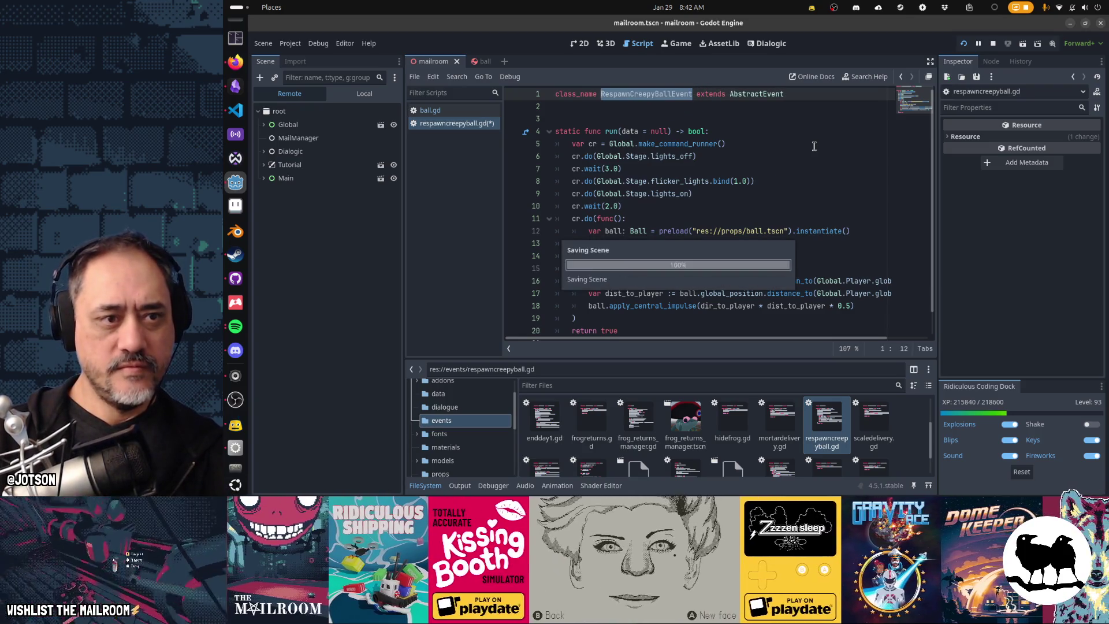
key("ctrl+s")
key("alt+Left")
Call RespawnCreepyBallEvent.run(xform) on ball.gd line 27 and save.
type("RespawnCreepyBallEvent.run()")
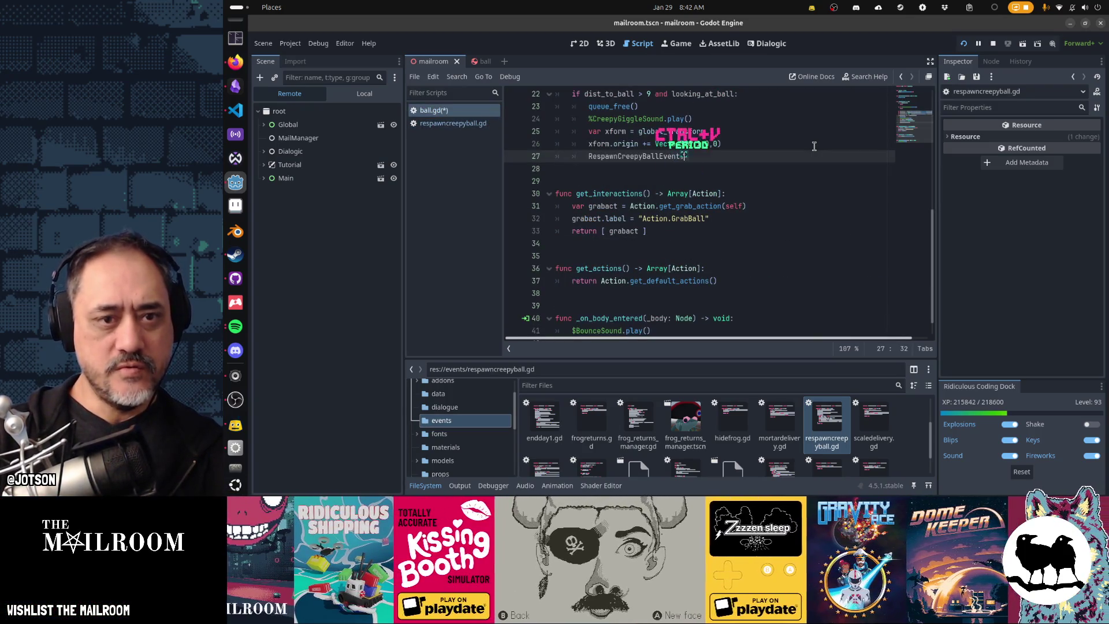
key("Up")
key("Up")
key("Up")
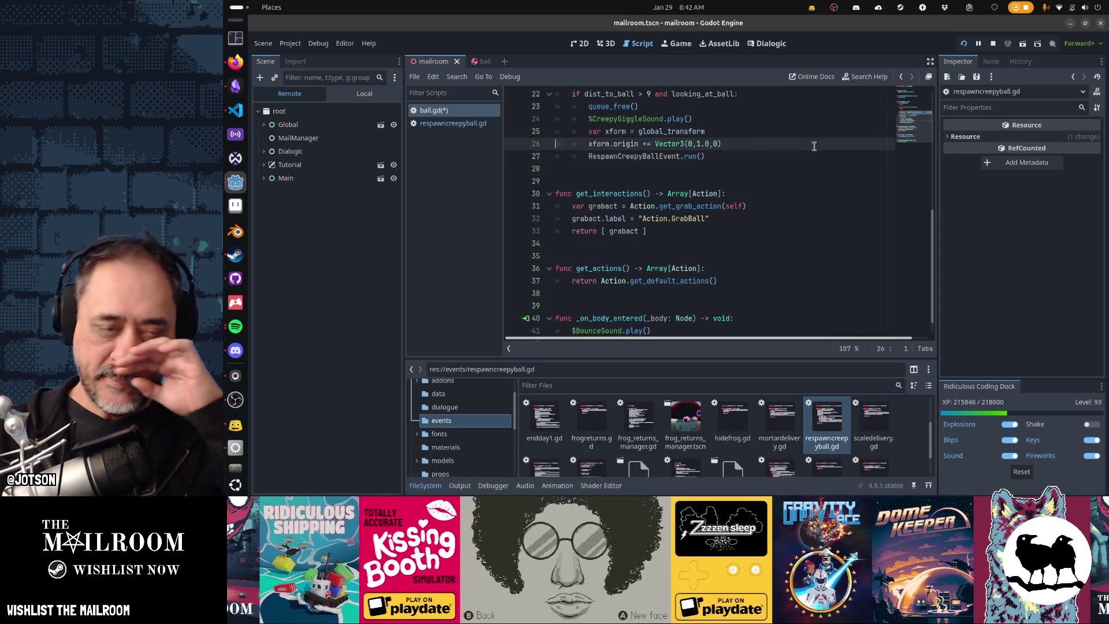
key("Home")
key("Up")
key("Up")
key("Up")
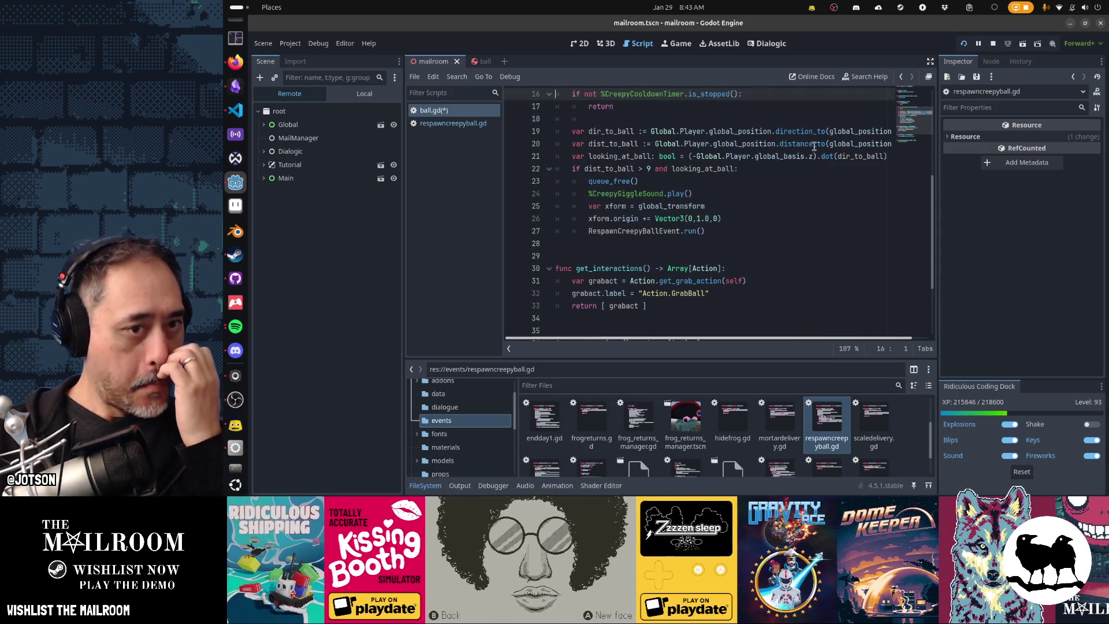
key("Down")
key("Down")
key("Down")
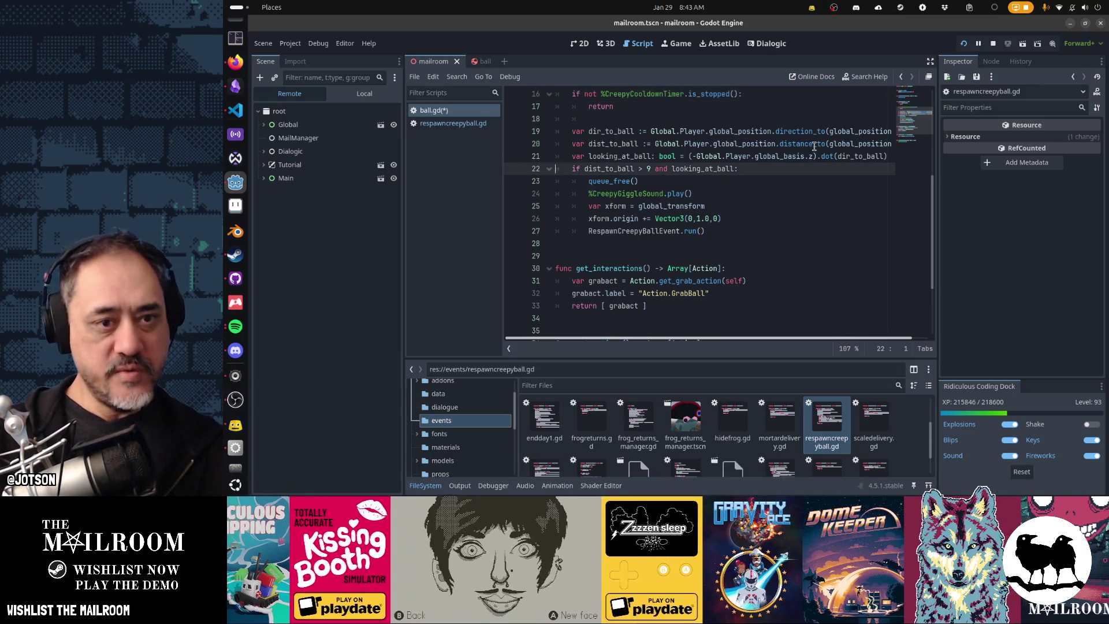
key("End")
key("Left")
type("xform")
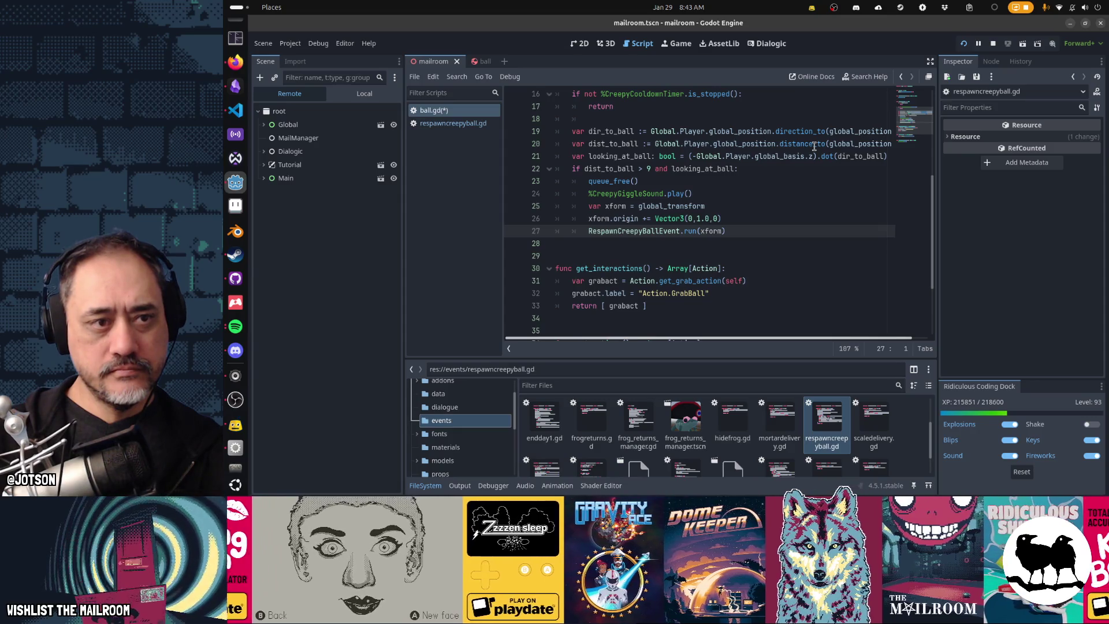
key("ctrl+s")
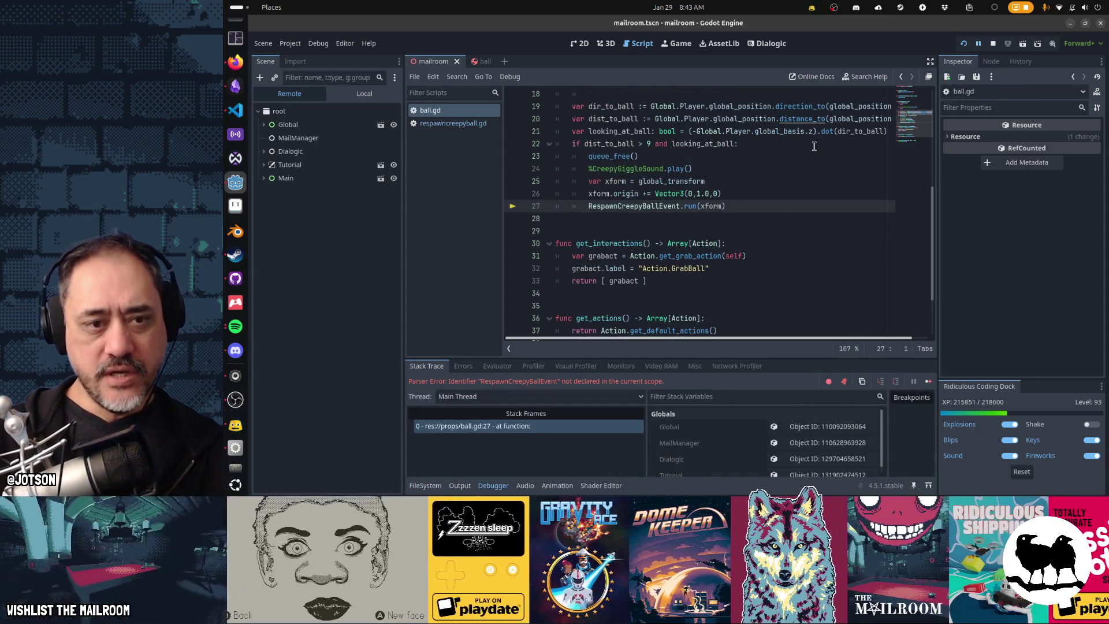
Run the project with F5 to reach The Mailroom title screen.
key("F5")
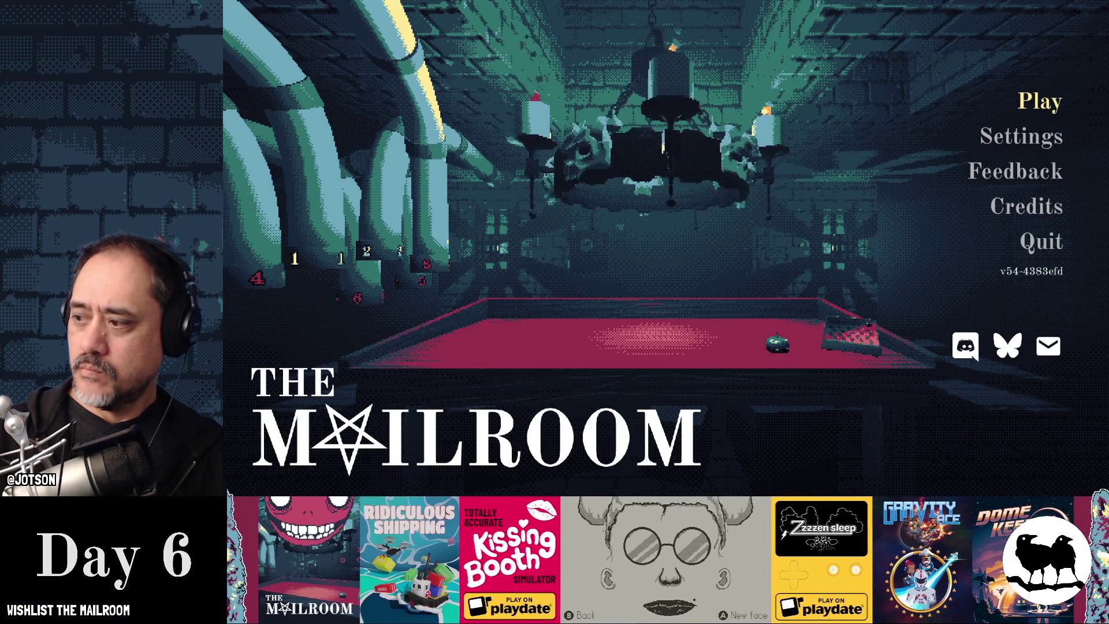
Set the Music volume to zero in Settings > Sound, go back, and start playing.
left_click(1037, 147)
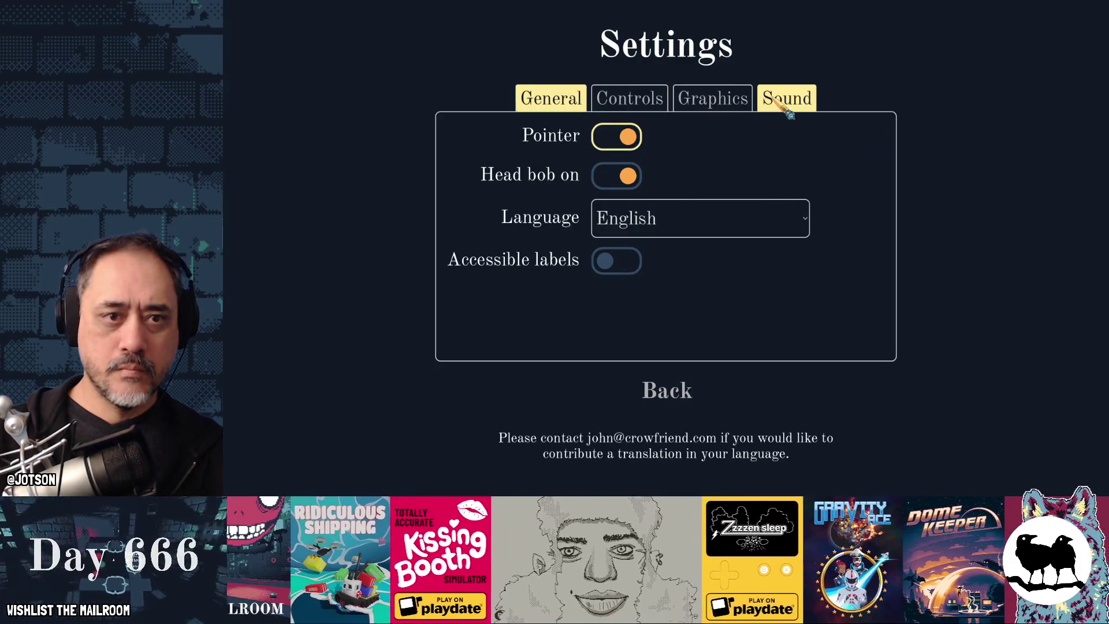
left_click(786, 101)
left_click_drag(743, 163, 509, 157)
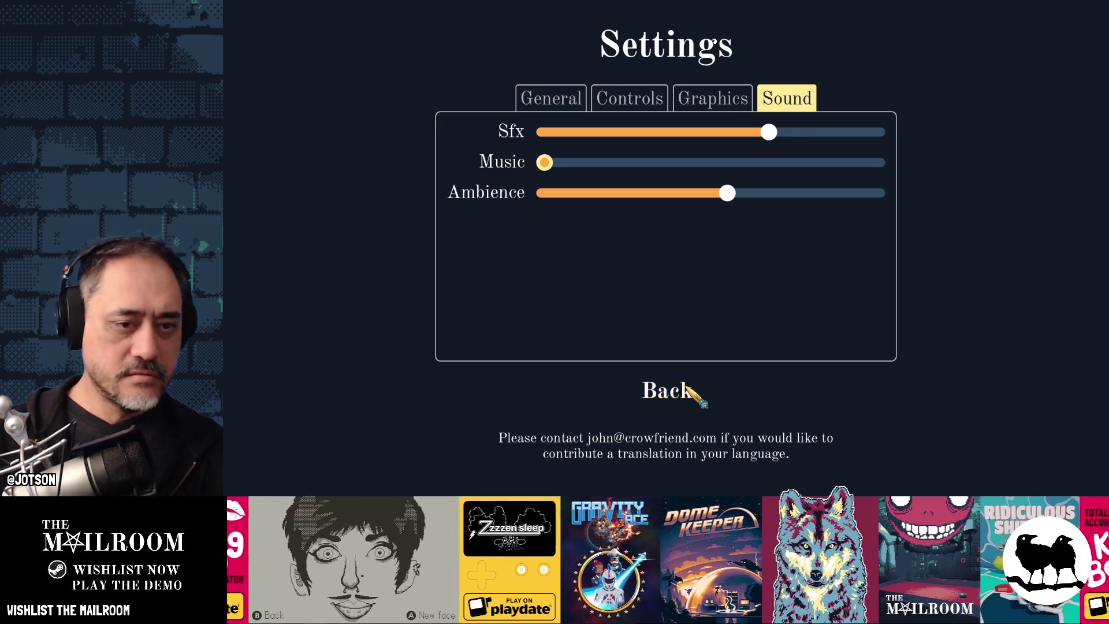
left_click(690, 393)
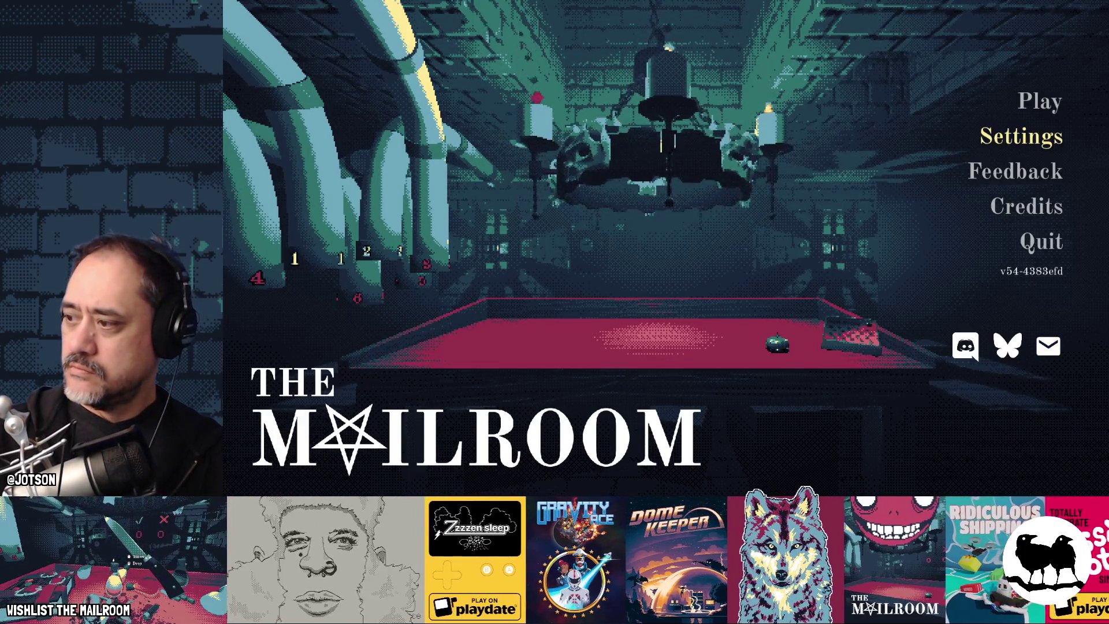
left_click(722, 323)
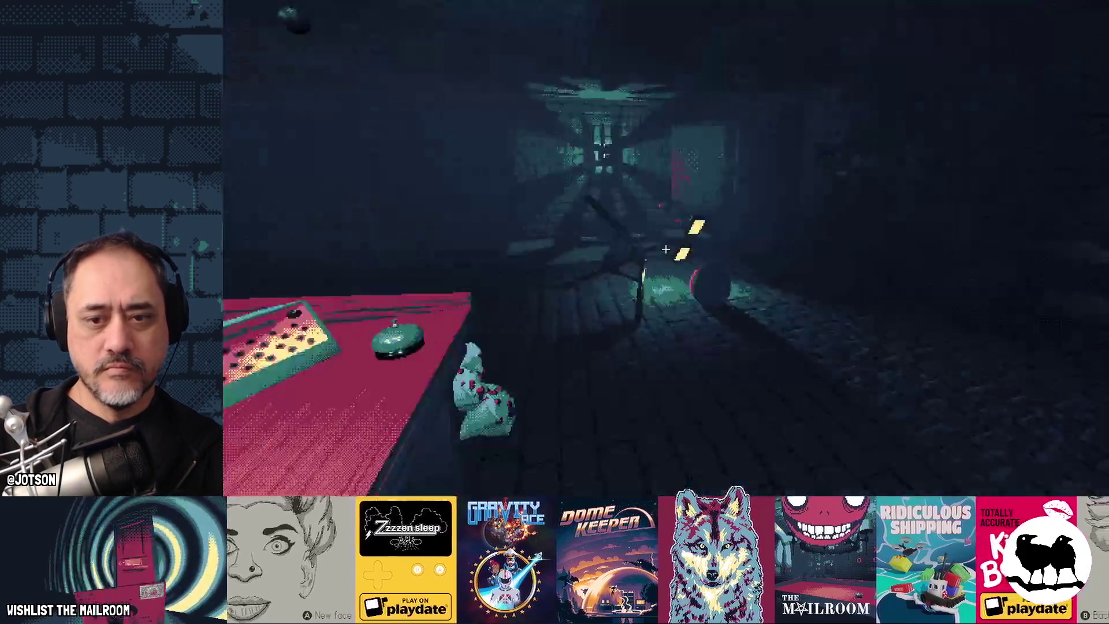
Pick up and throw the red ball, walk forward, and grab it off the floor.
left_click(665, 249)
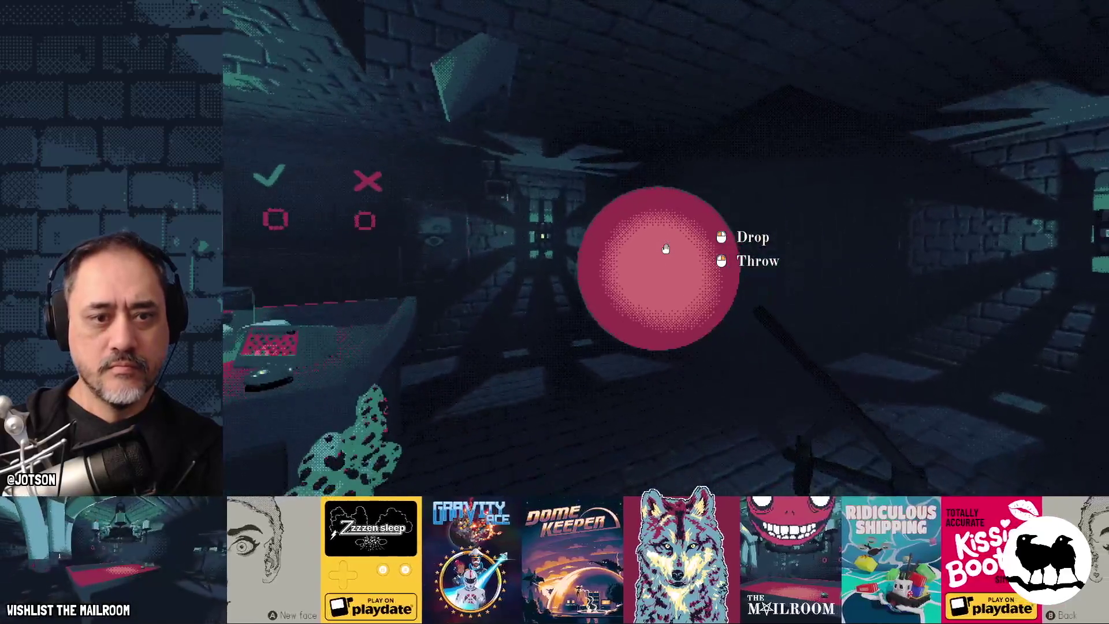
right_click(665, 249)
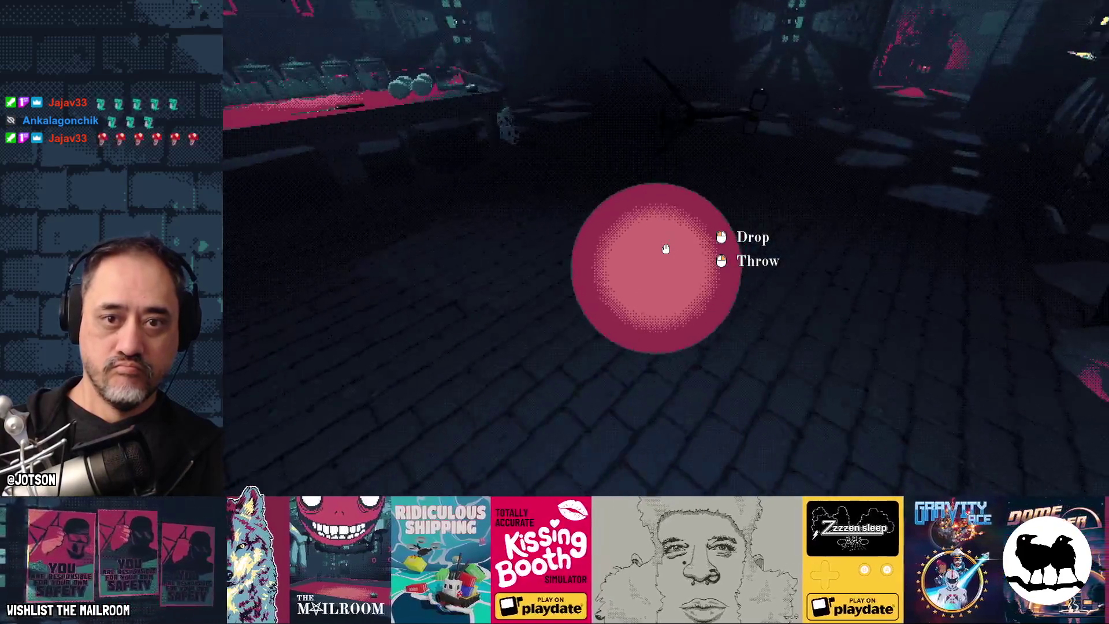
left_click(665, 249)
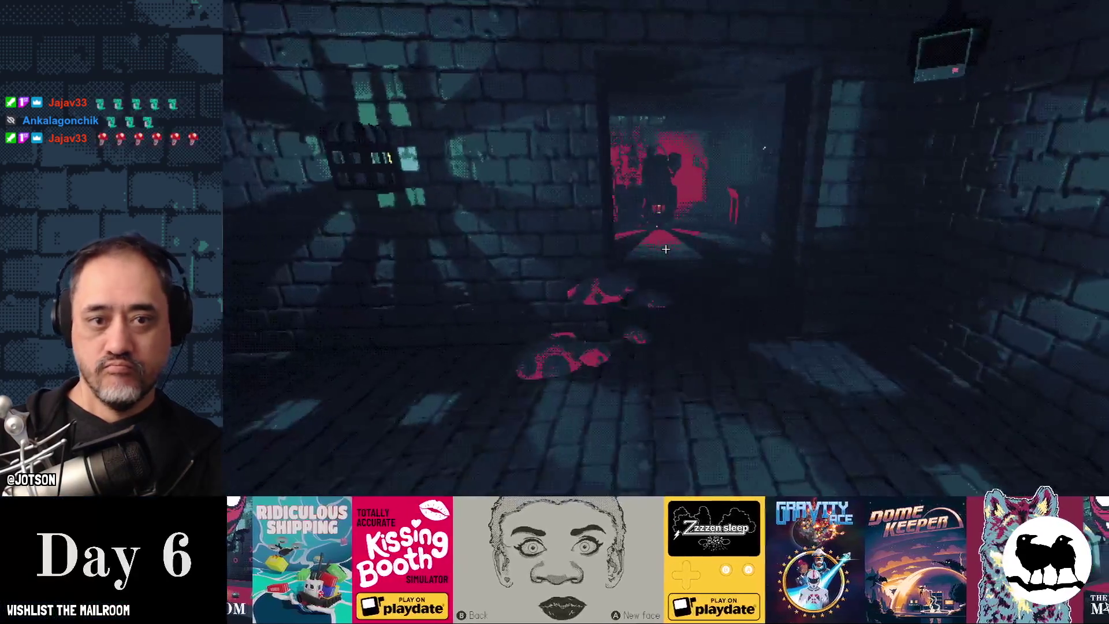
key("w")
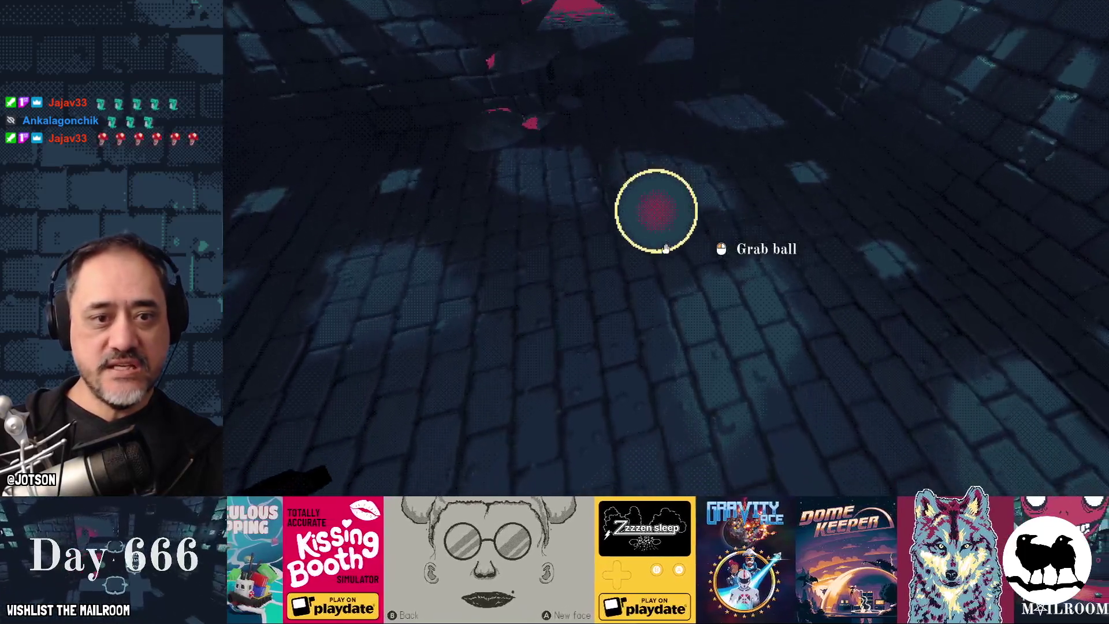
left_click(665, 248)
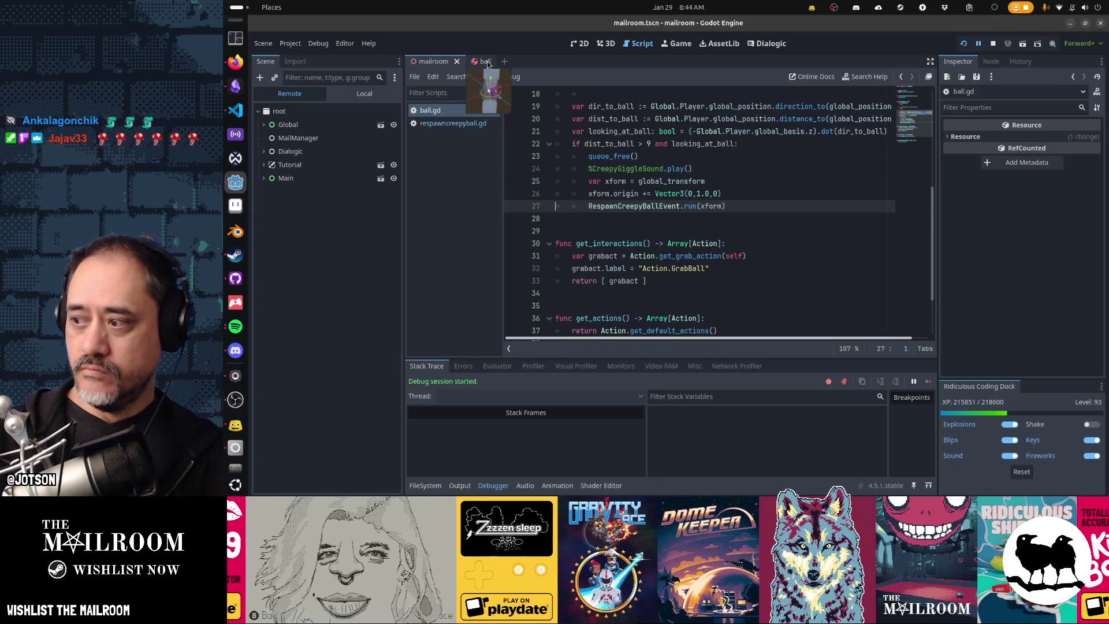
Delete the cr.wait(2.0) line from respawncreepyball.gd and return to the running game.
left_click(452, 124)
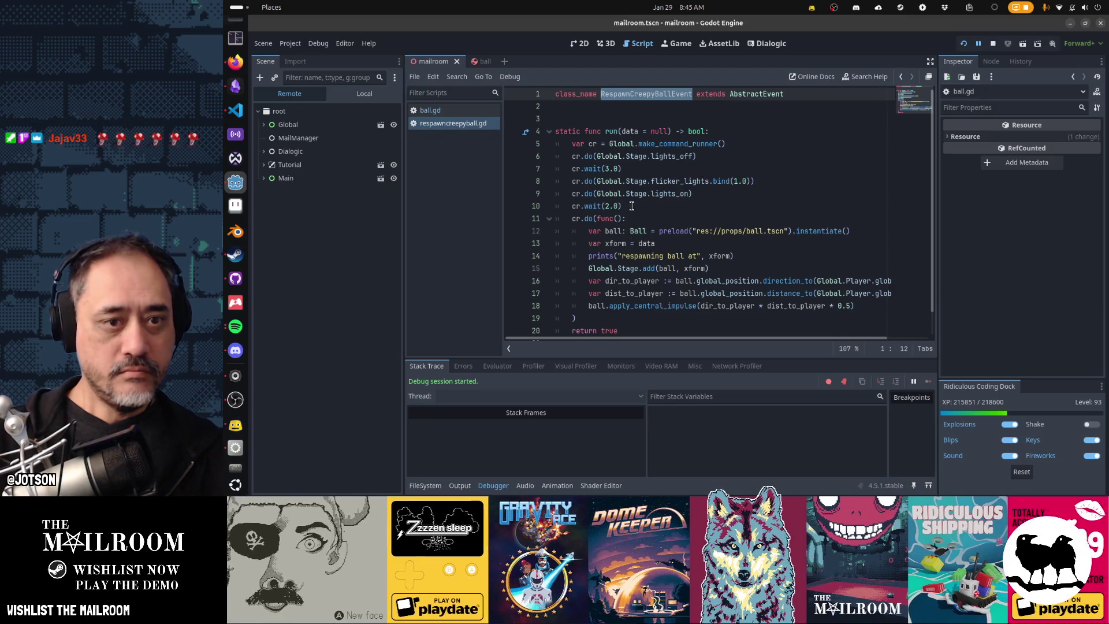
left_click(629, 206)
key("Home")
key("Home")
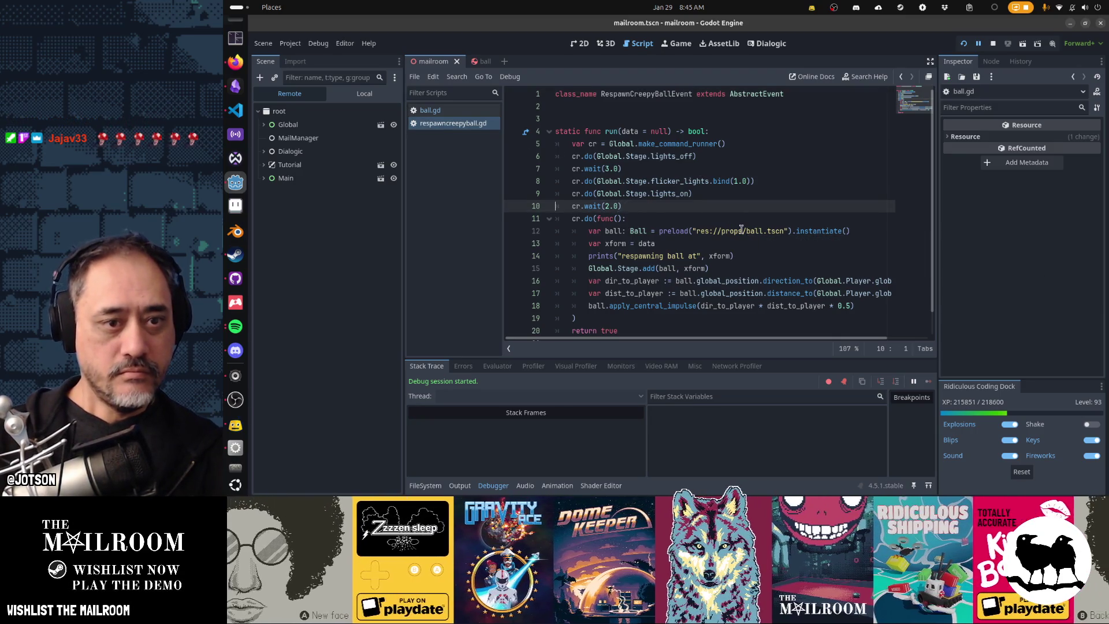
key("shift+Down")
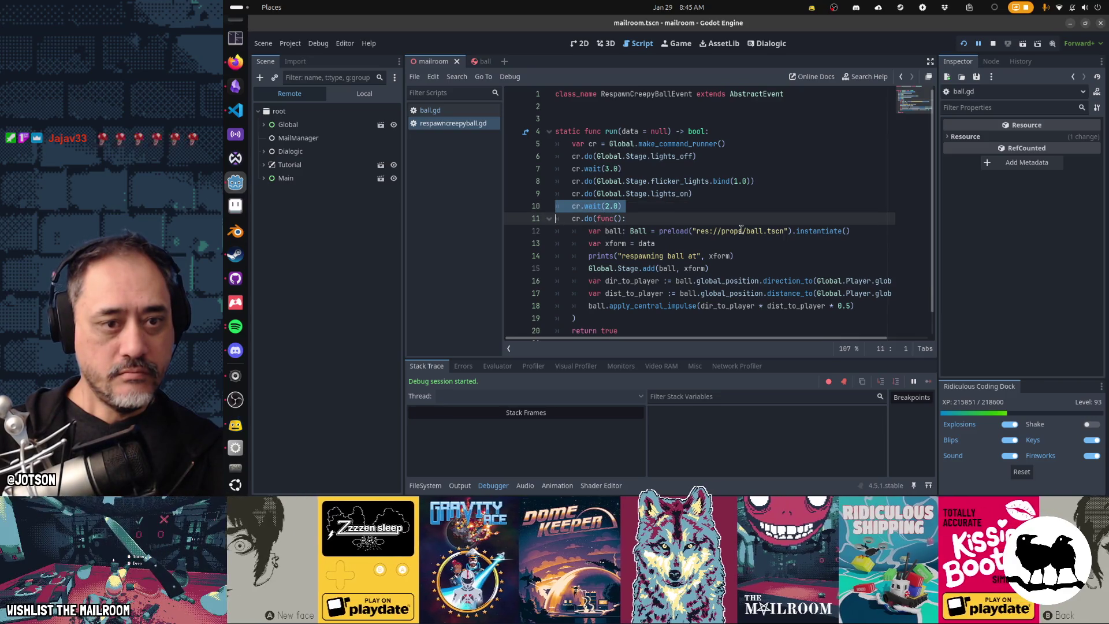
key("Delete")
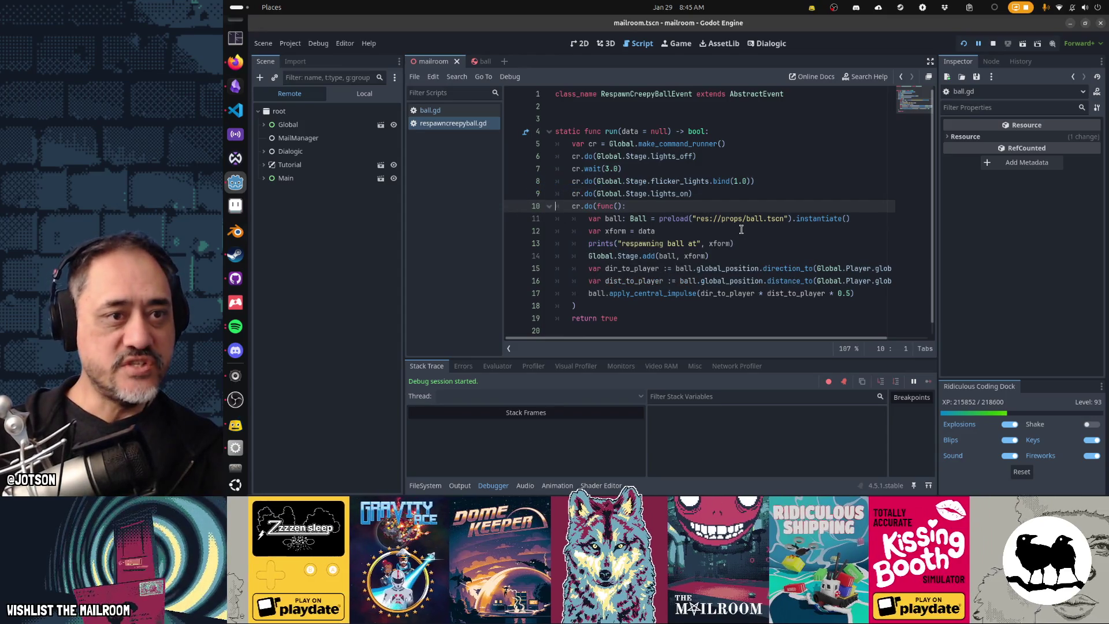
key("alt+Tab")
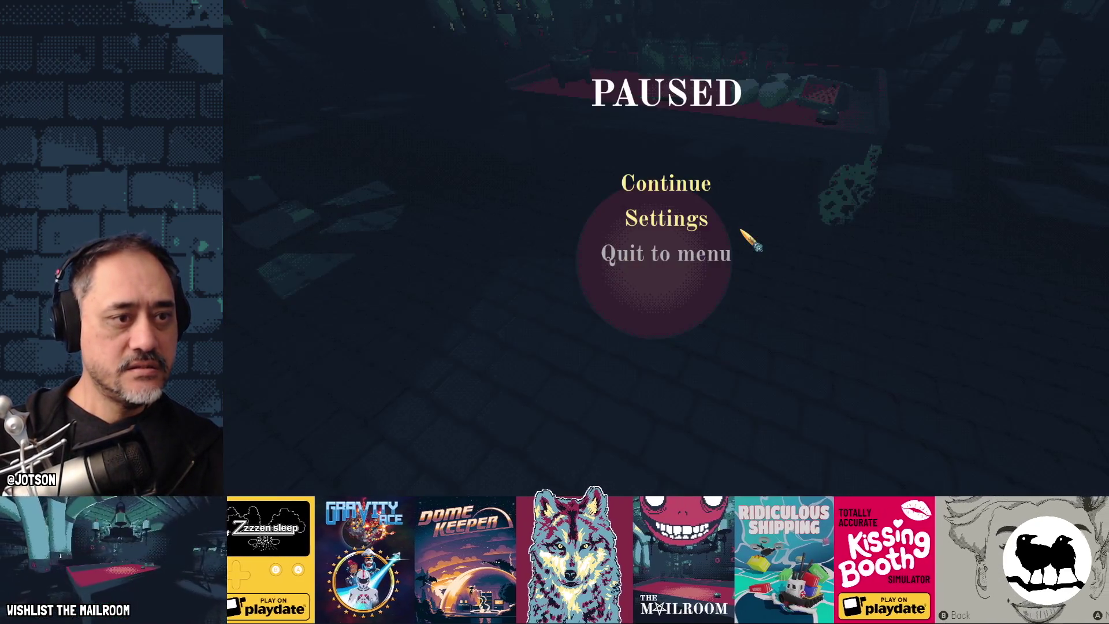
Resume the paused game, then throw, grab and release the ball.
key("super")
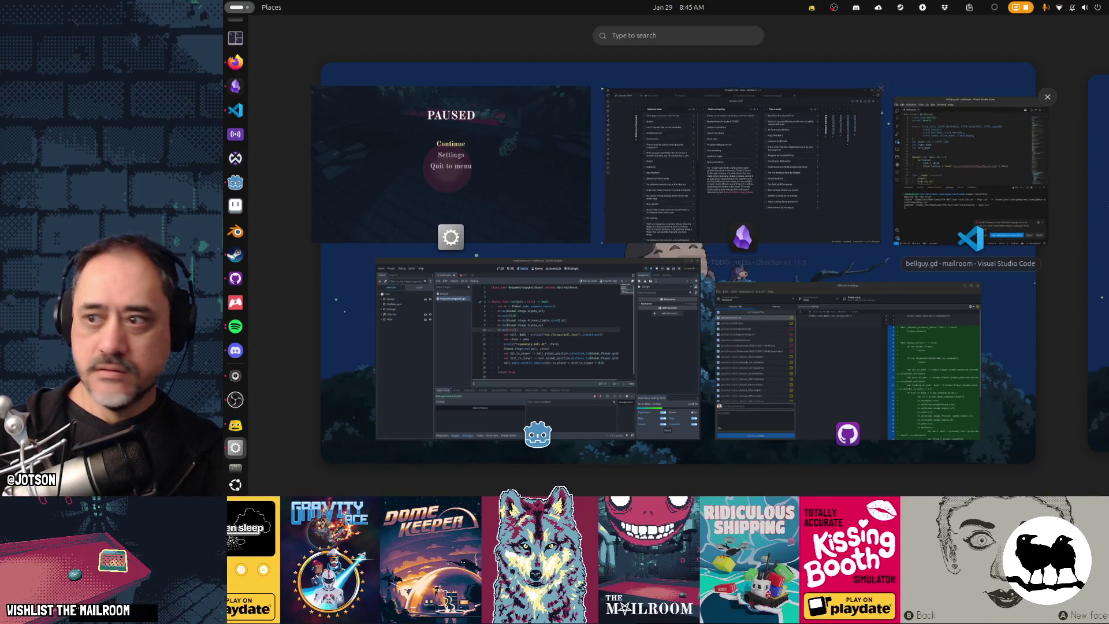
key("super")
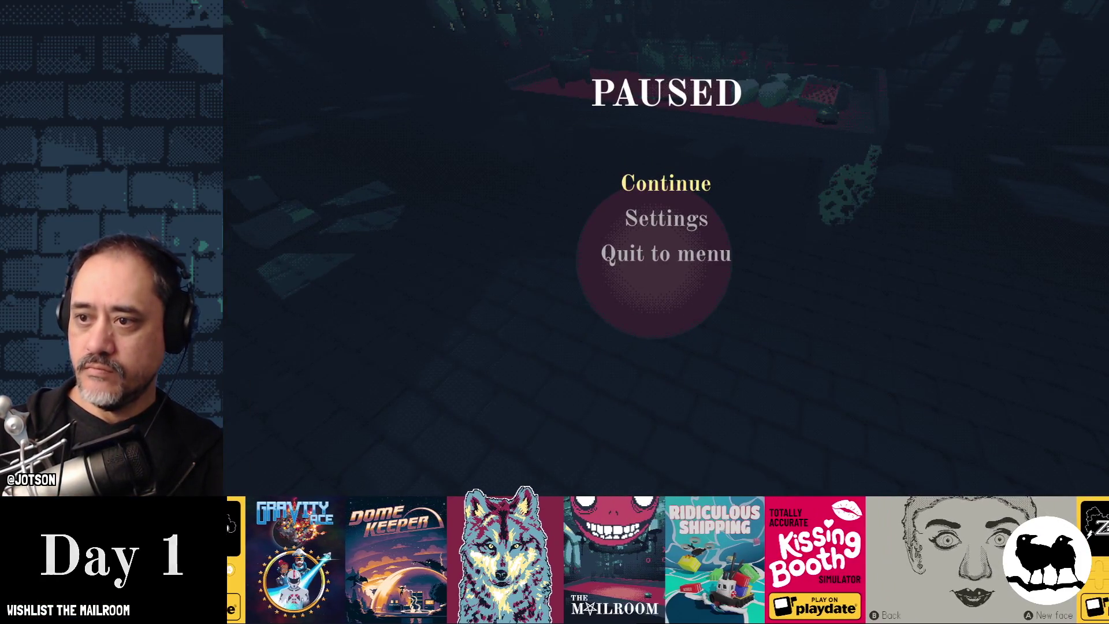
left_click(693, 185)
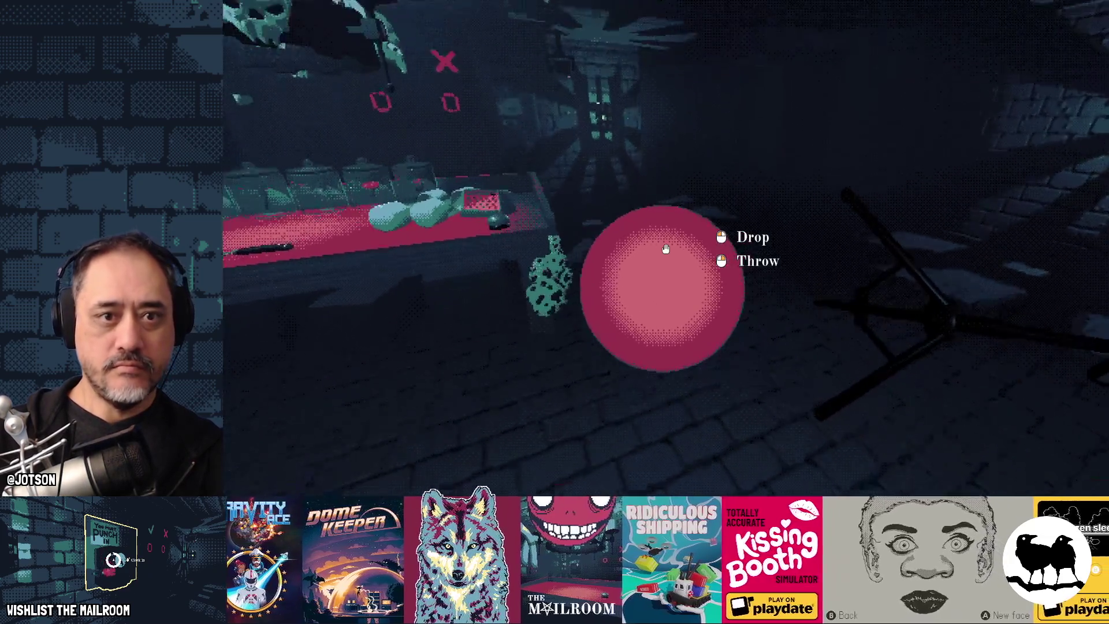
right_click(665, 248)
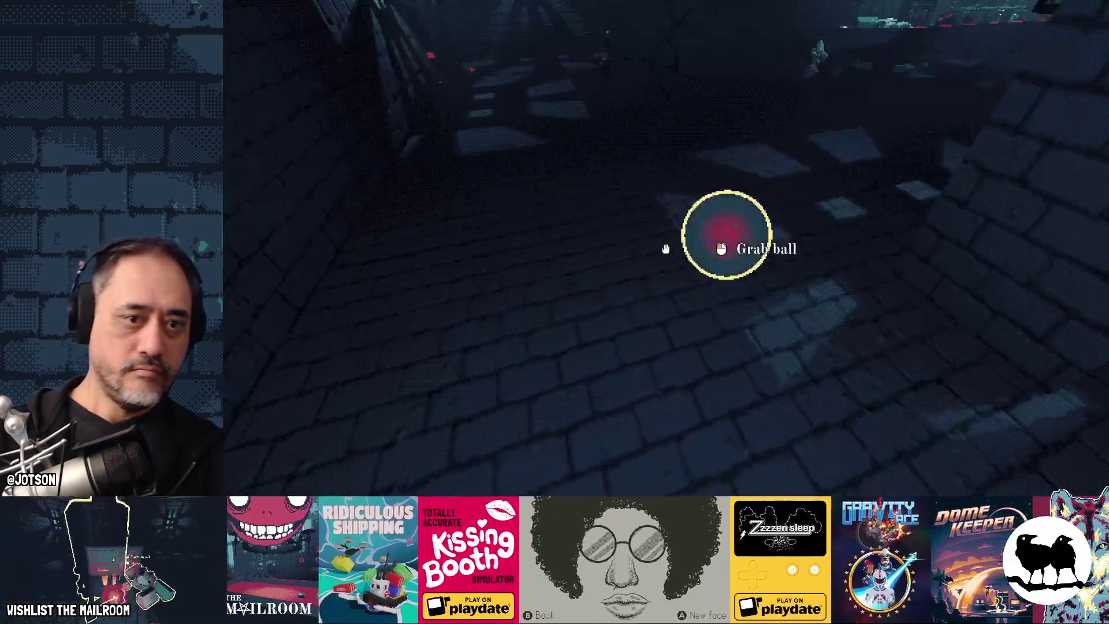
left_click(666, 249)
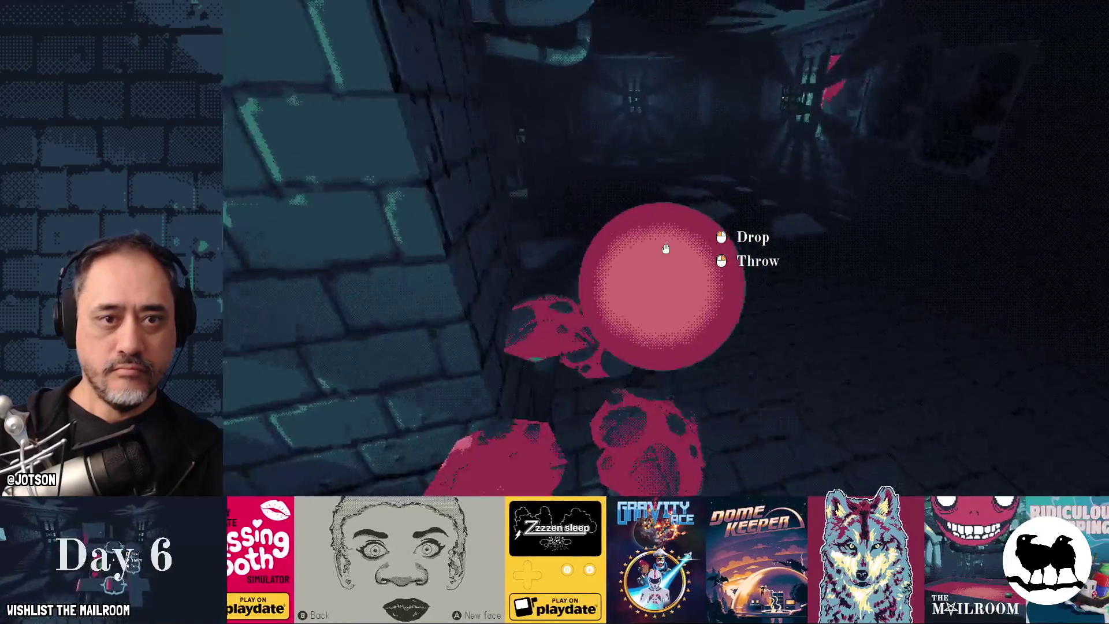
left_click(665, 249)
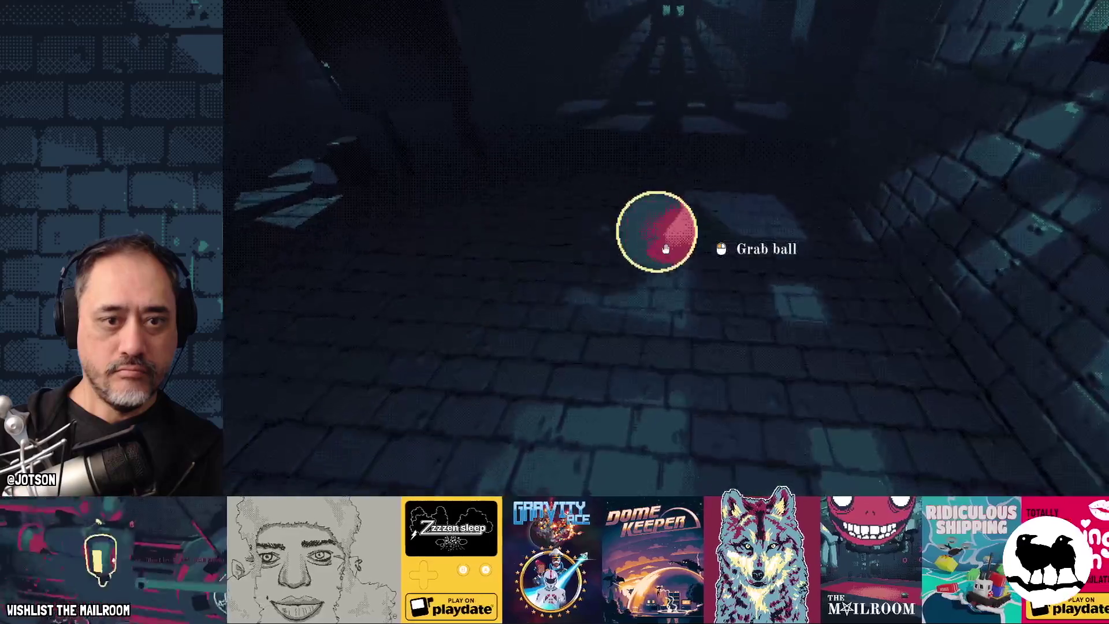
Repeatedly pick up the ball and throw it down the corridor to watch it respawn.
left_click(665, 249)
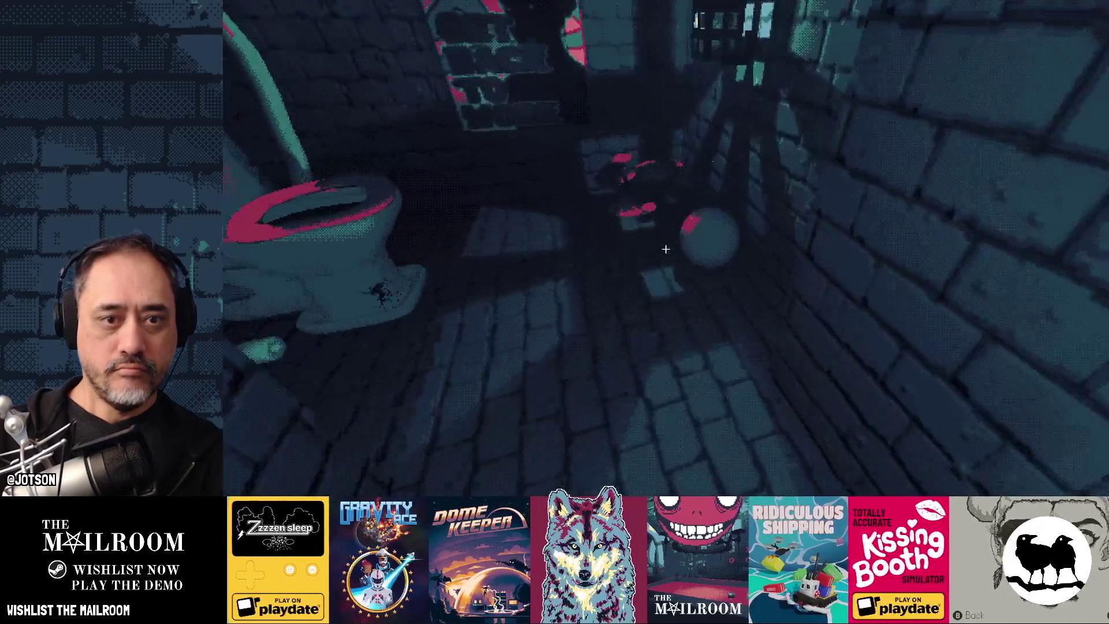
left_click(666, 249)
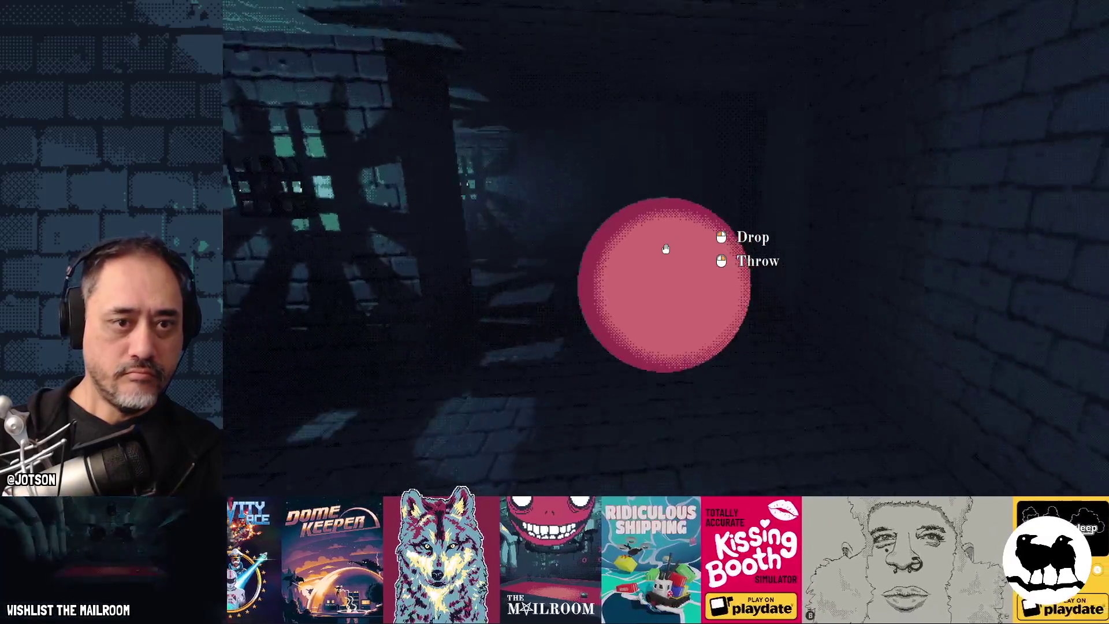
left_click(665, 249)
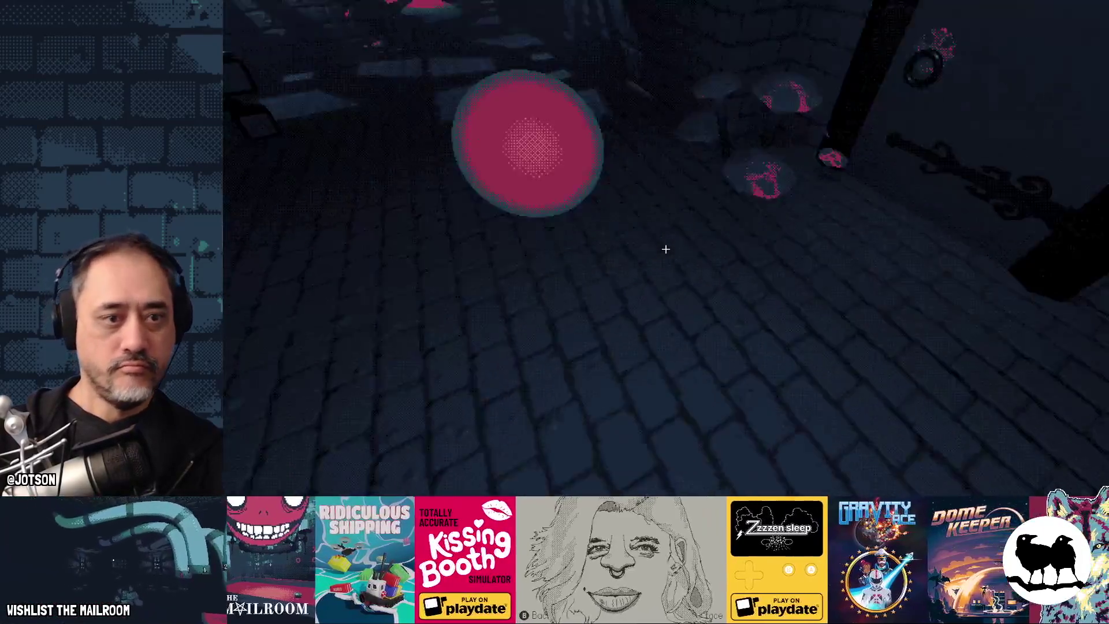
left_click(665, 249)
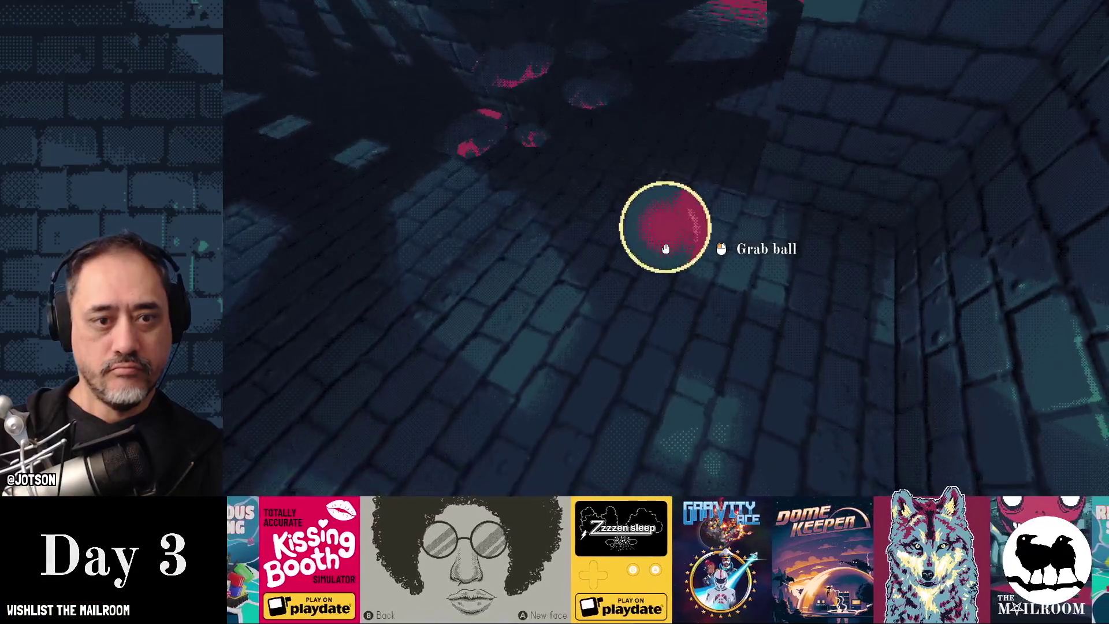
left_click(665, 249)
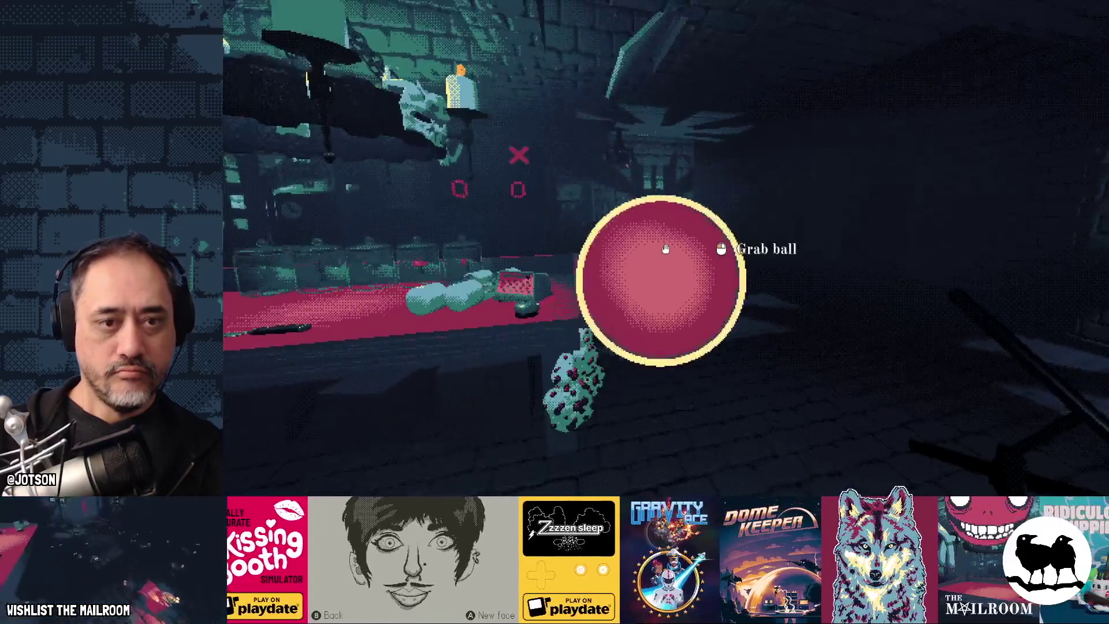
left_click(666, 248)
Pause the game and bring the Godot editor back to the front.
key("Escape")
key("super")
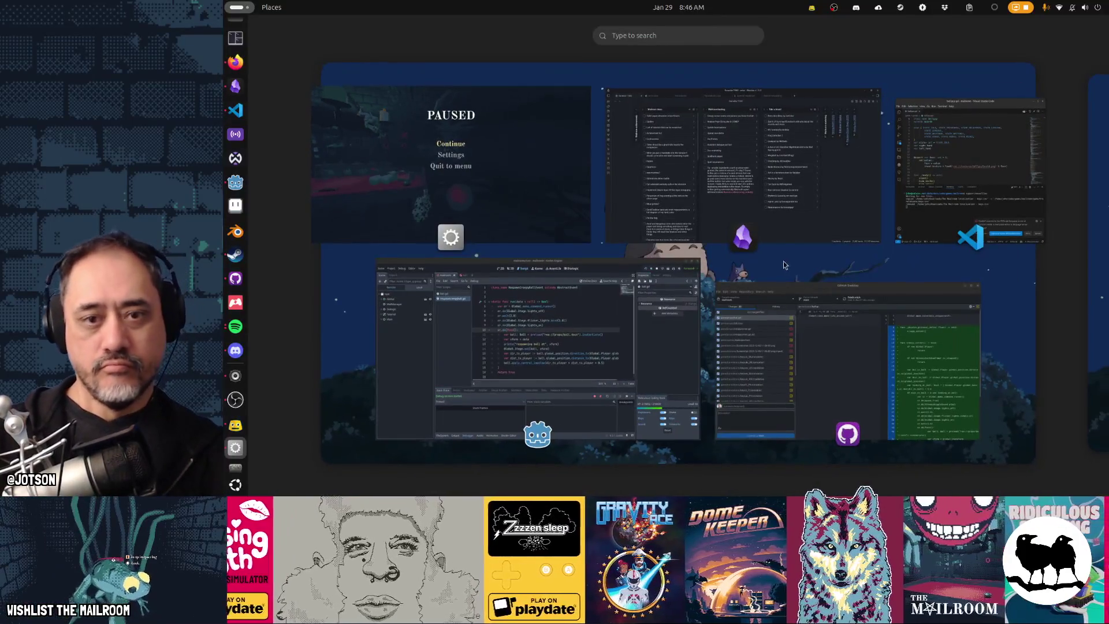
left_click(512, 332)
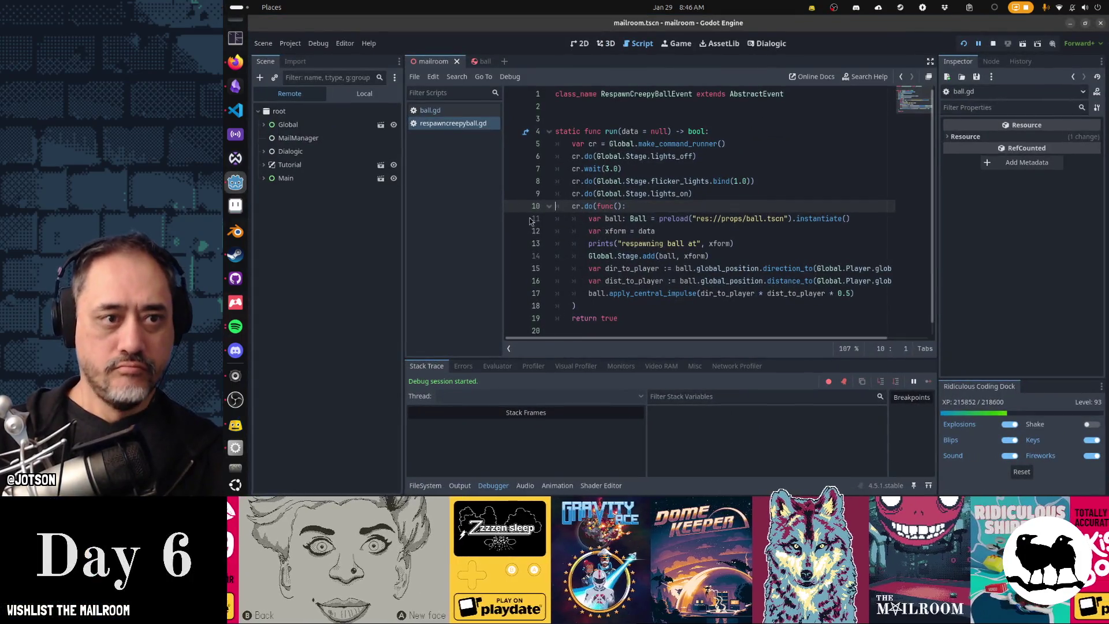
Restore the deleted cr.wait(2.0) line in respawncreepyball.gd.
left_click(433, 109)
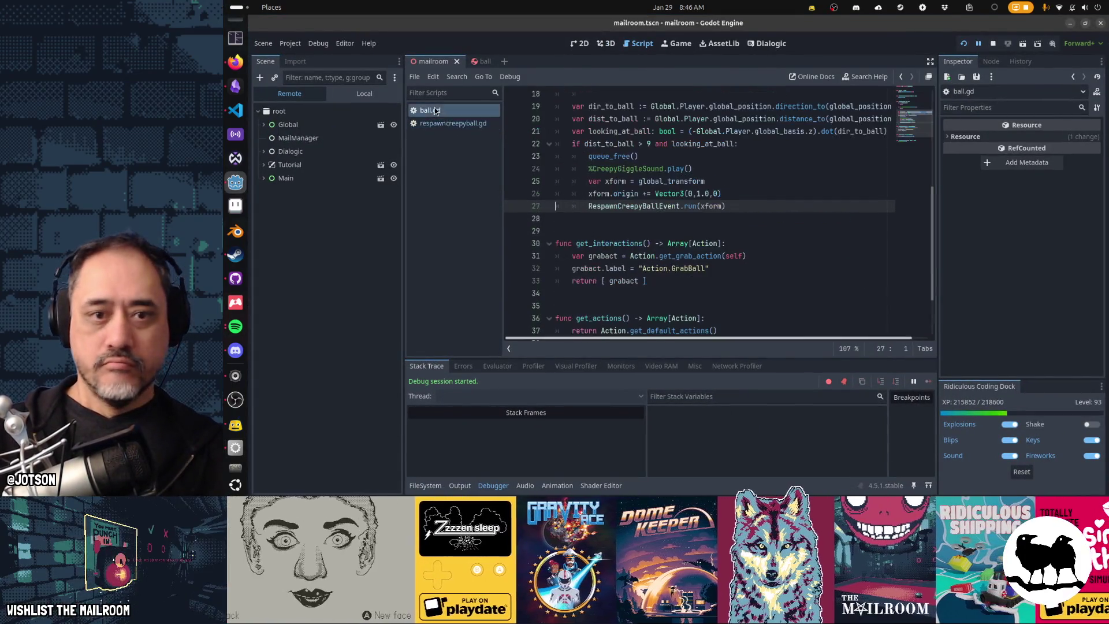
left_click(447, 123)
type("cr.wait(2.0)")
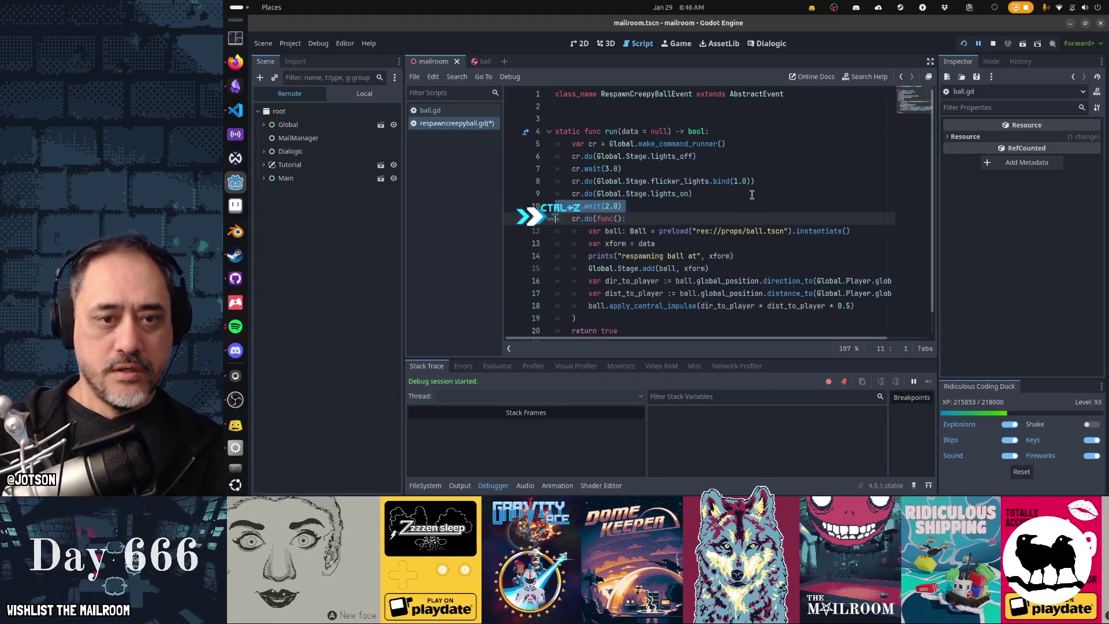
Change the flicker duration to 3.0 and the first wait to 4.0, then save the script.
left_click(738, 181)
key("BackSpace")
type("3")
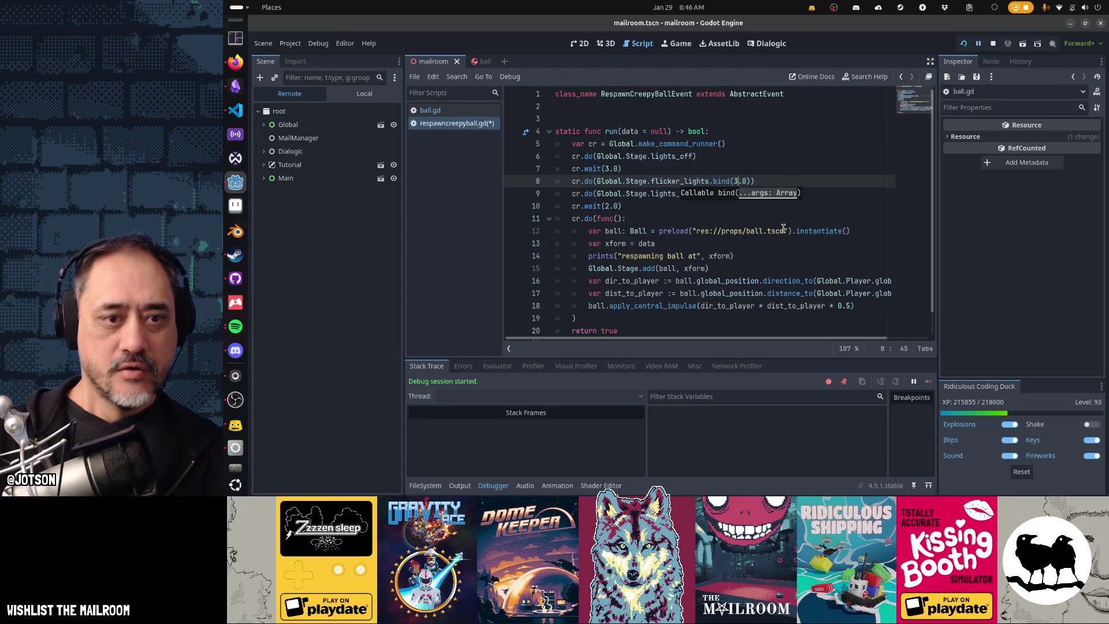
key("Up")
key("Left")
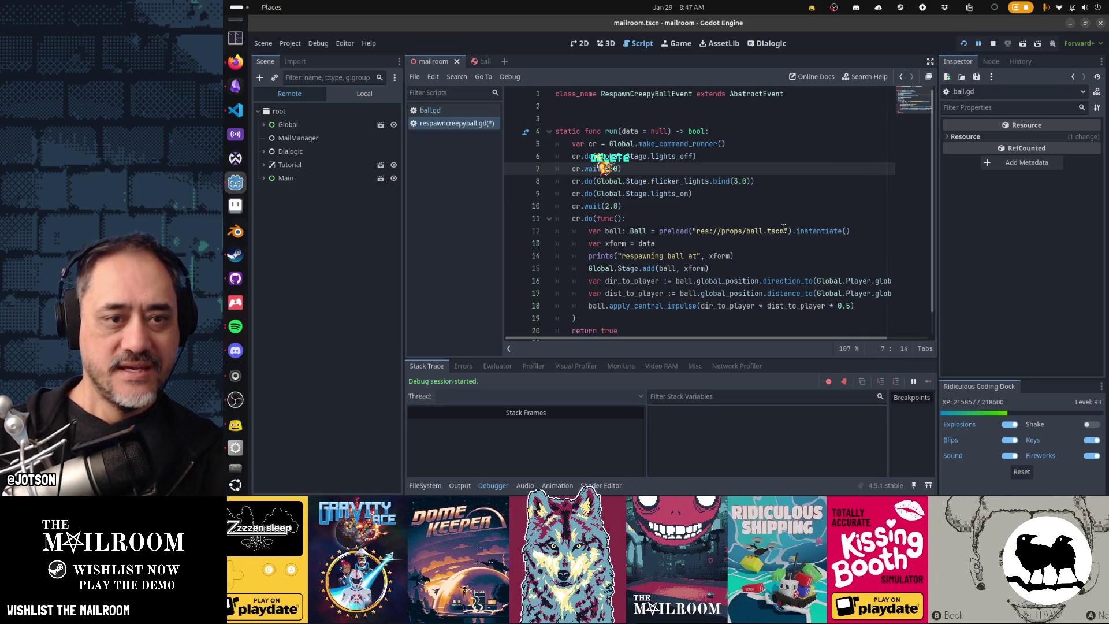
type("4")
key("Down")
key("Down")
key("Down")
key("ctrl+s")
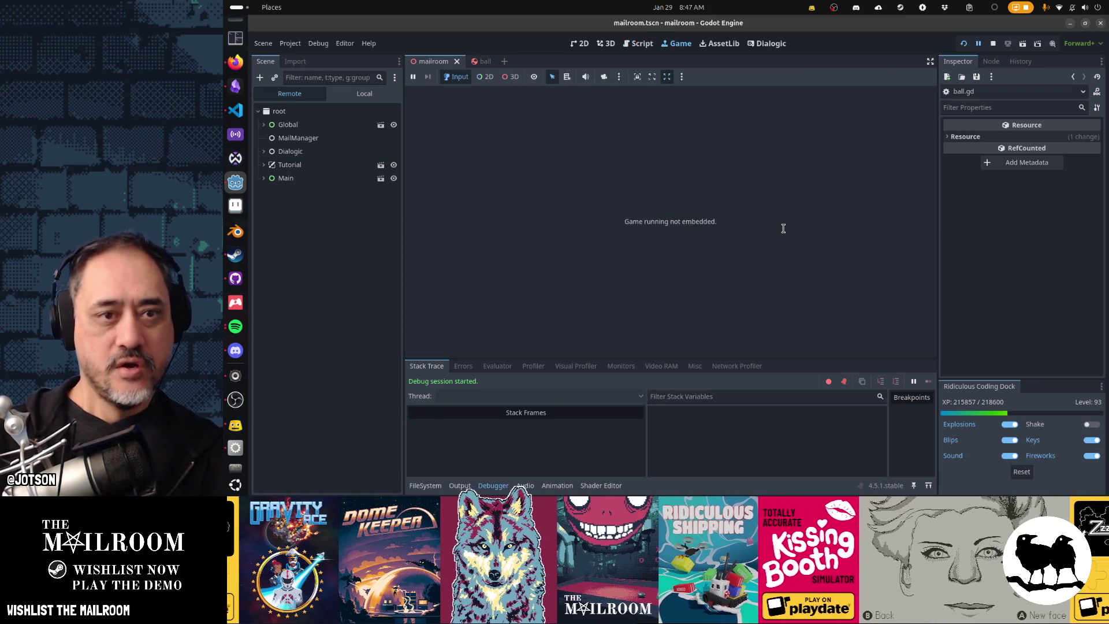
key("alt+Tab")
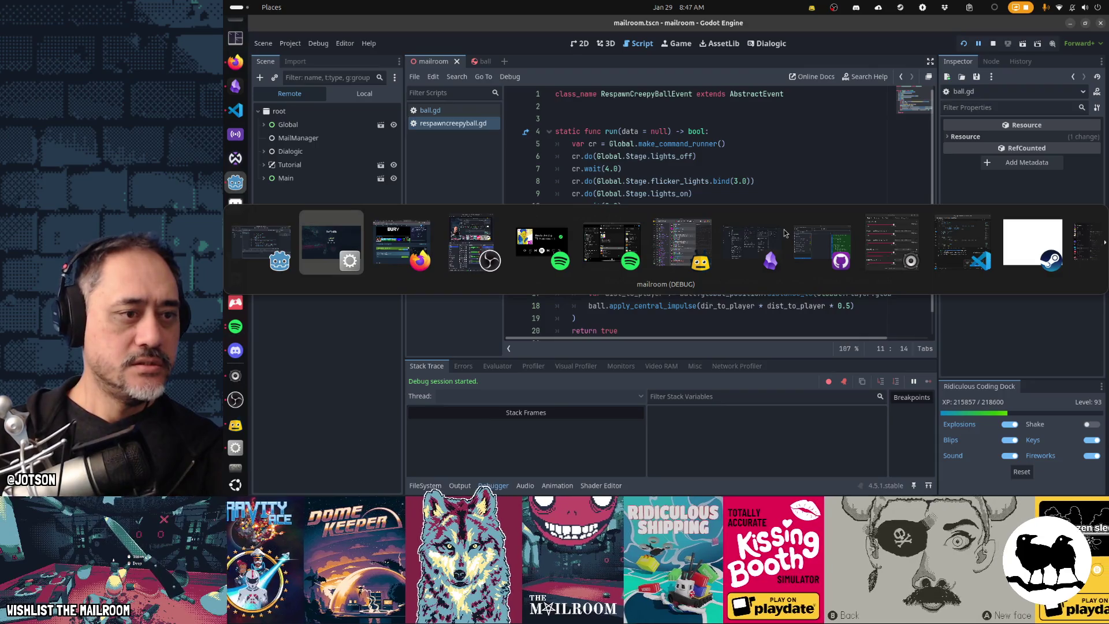
Resume the game and grab, drop and throw the ball along the corridor.
key("Escape")
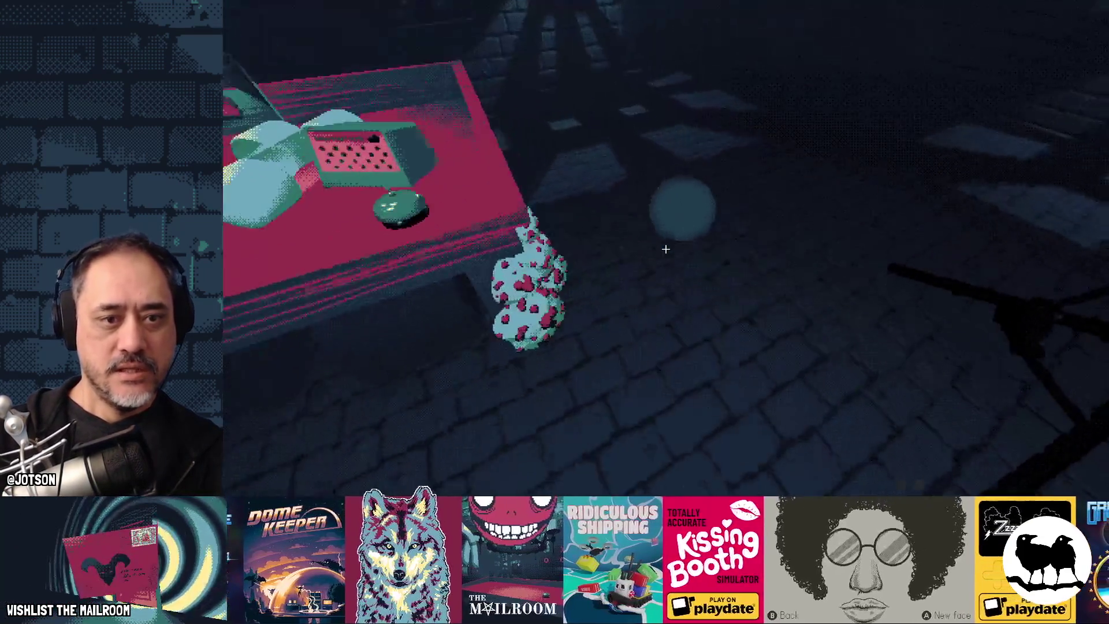
left_click(666, 249)
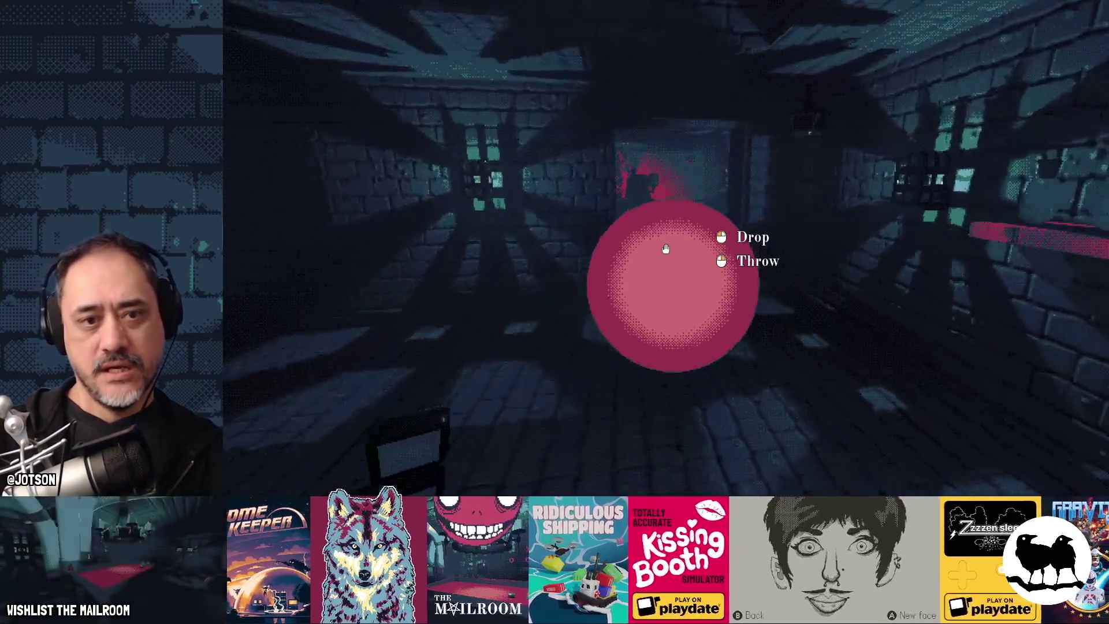
left_click(665, 249)
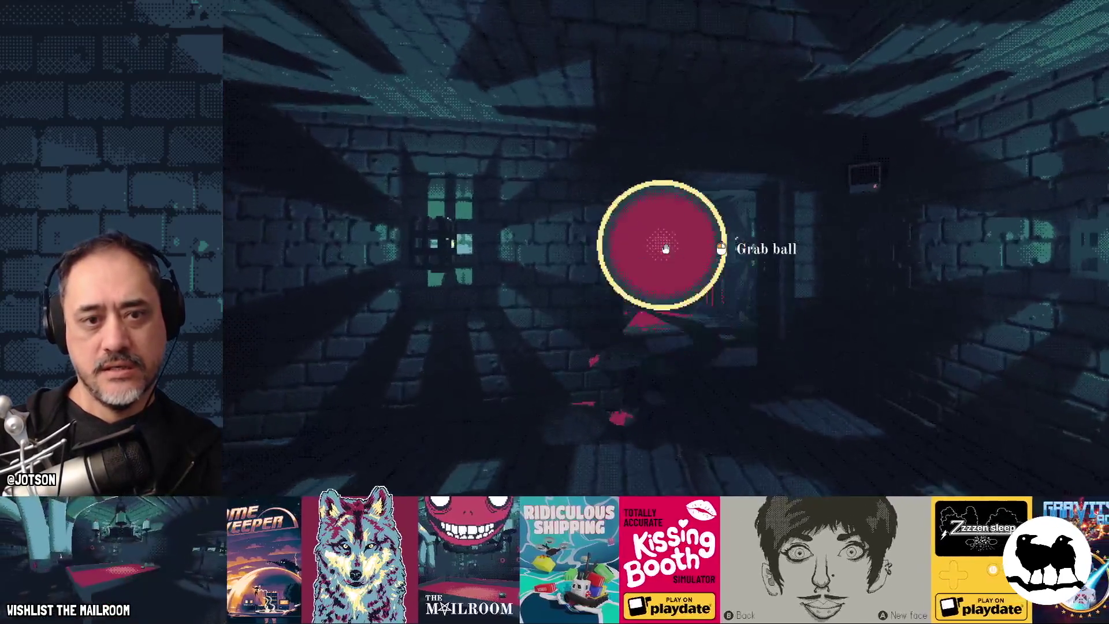
key("w")
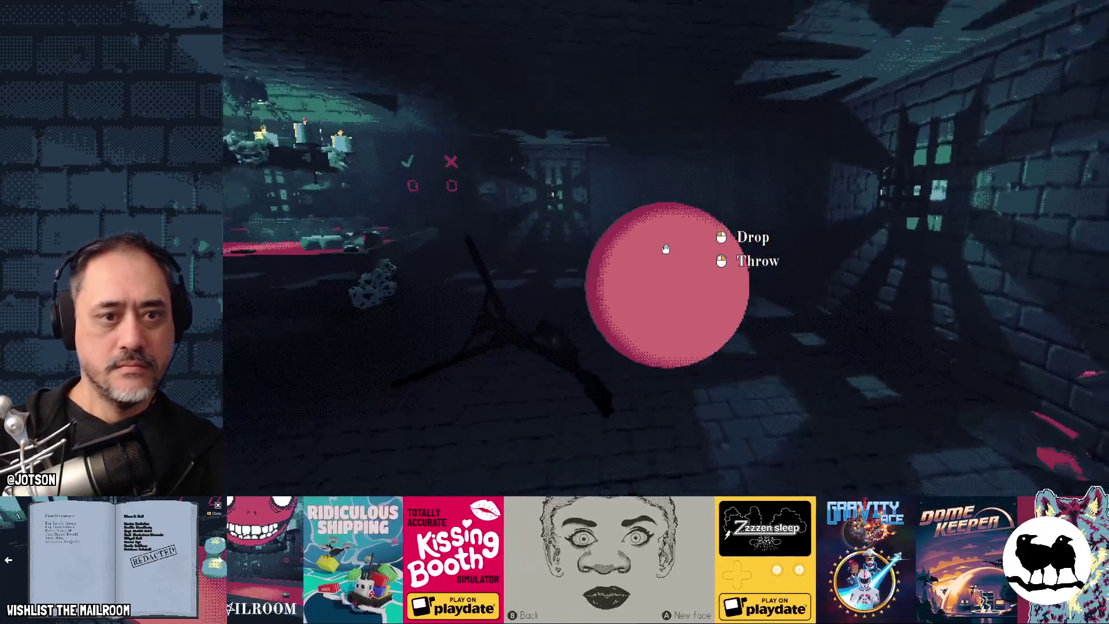
left_click(666, 249)
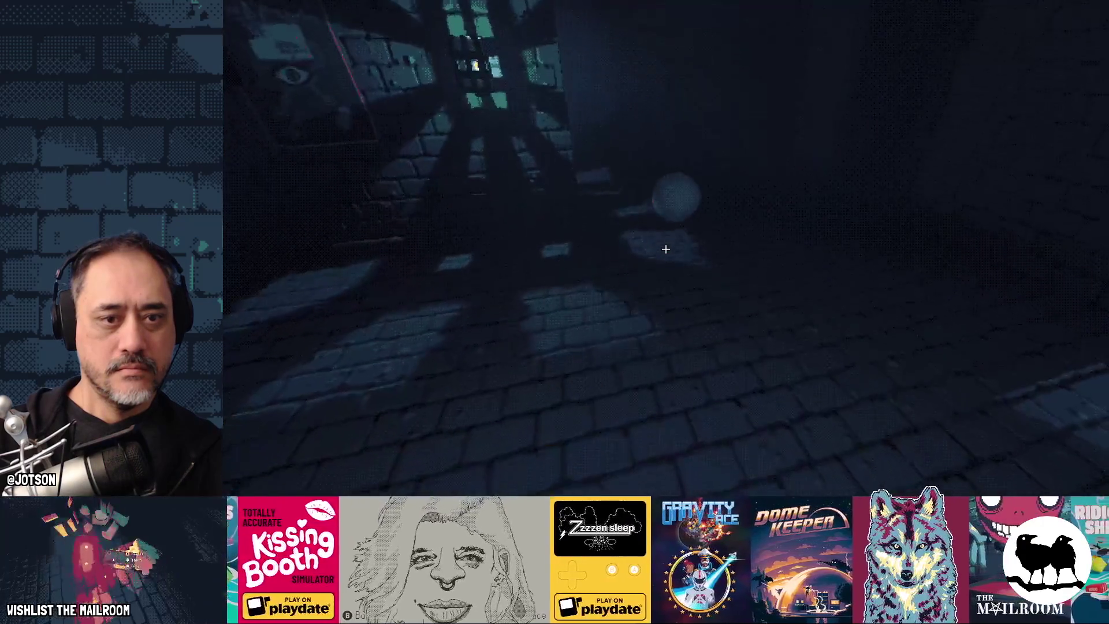
left_click(665, 249)
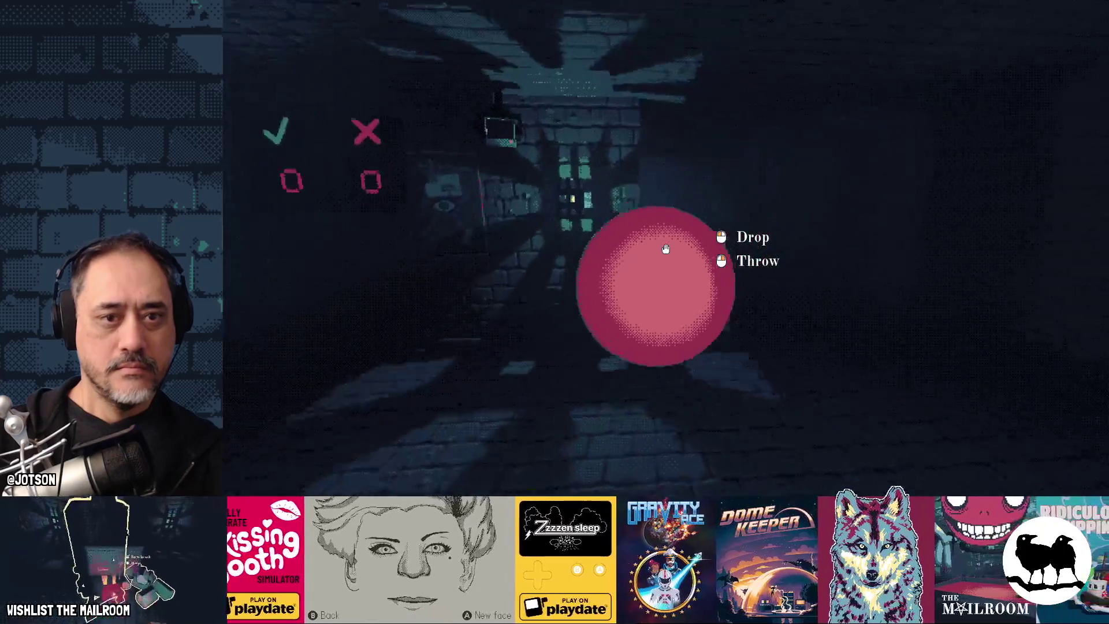
left_click(665, 249)
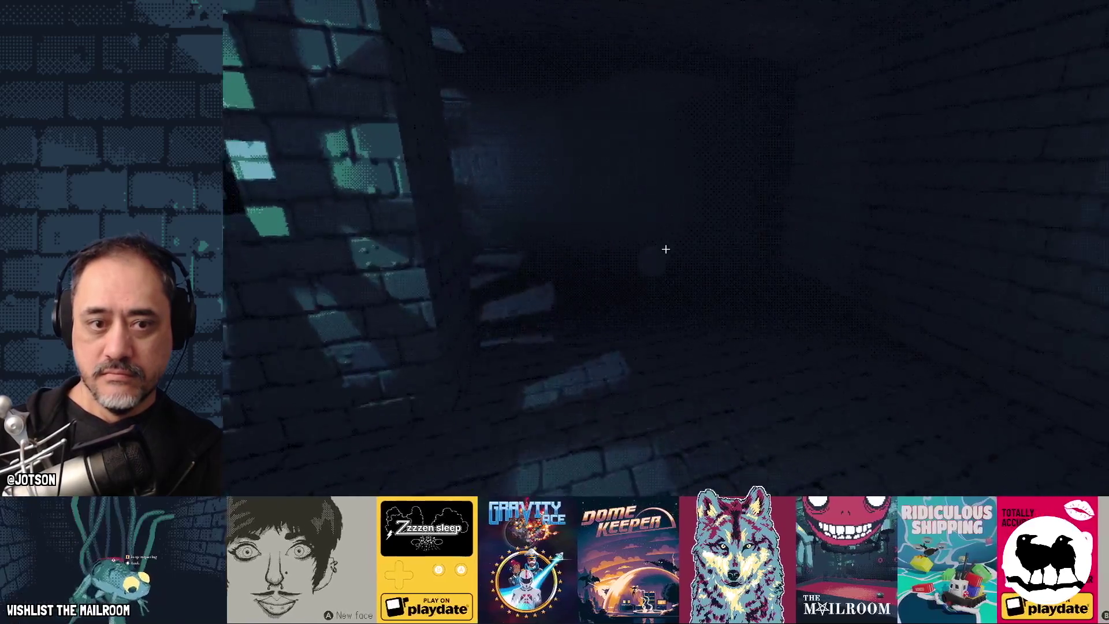
left_click(665, 249)
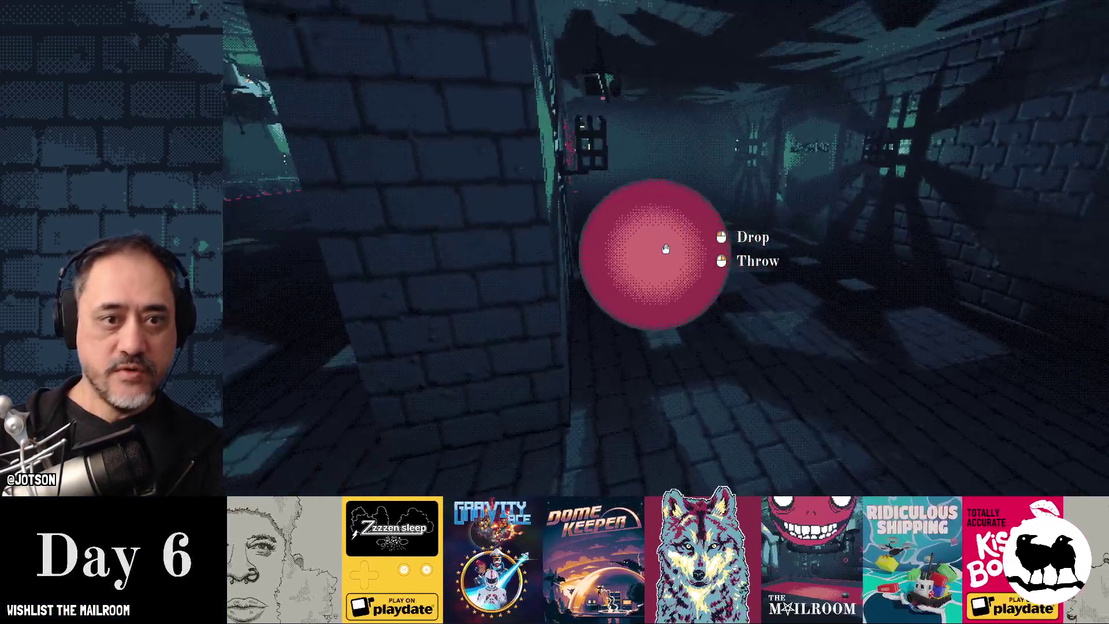
left_click(665, 248)
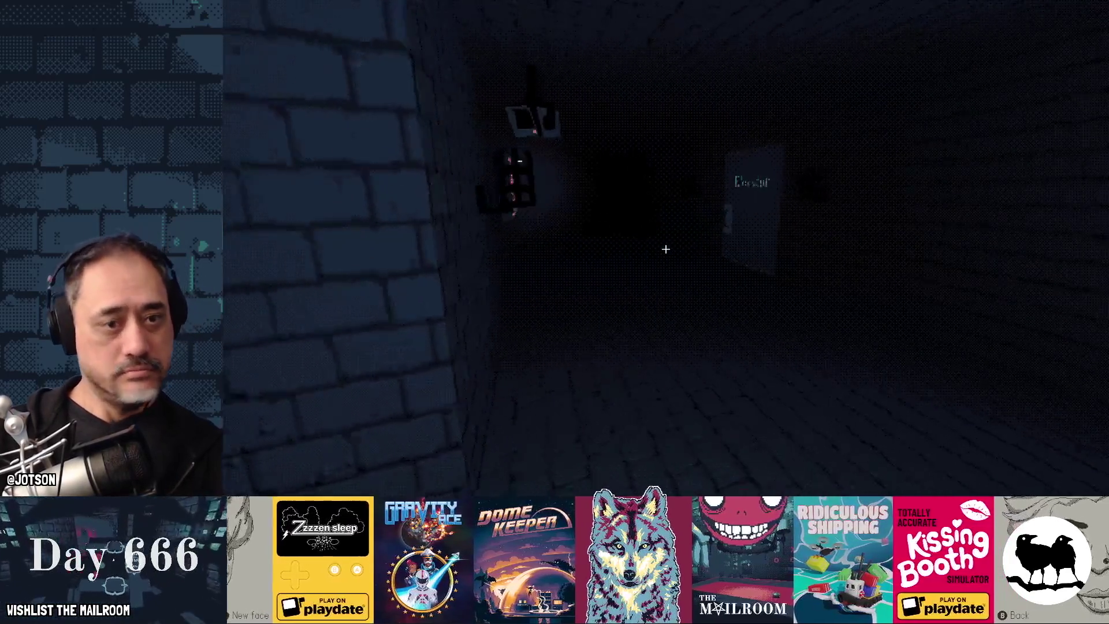
Walk toward the Elevator door, grabbing the red ball and throwing it down the corridor.
key("w")
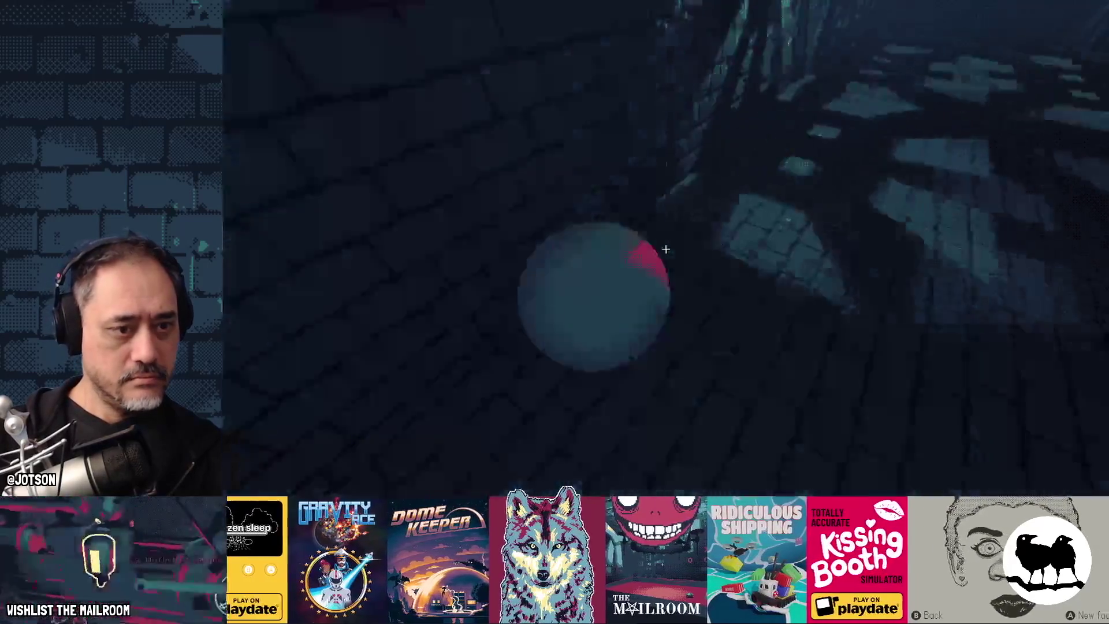
left_click(665, 249)
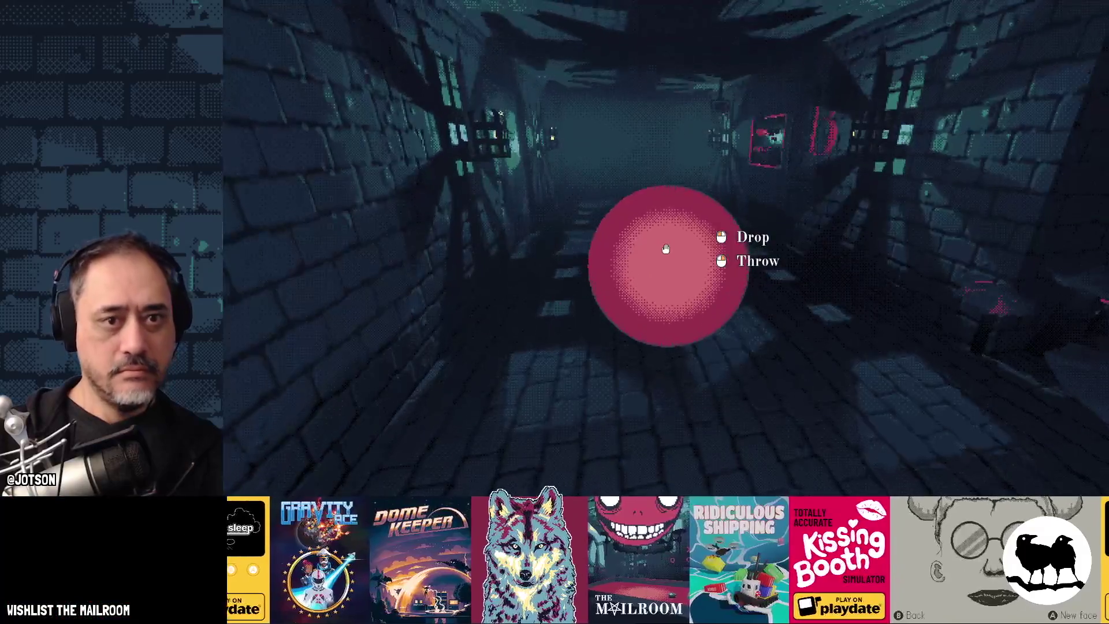
left_click(665, 248)
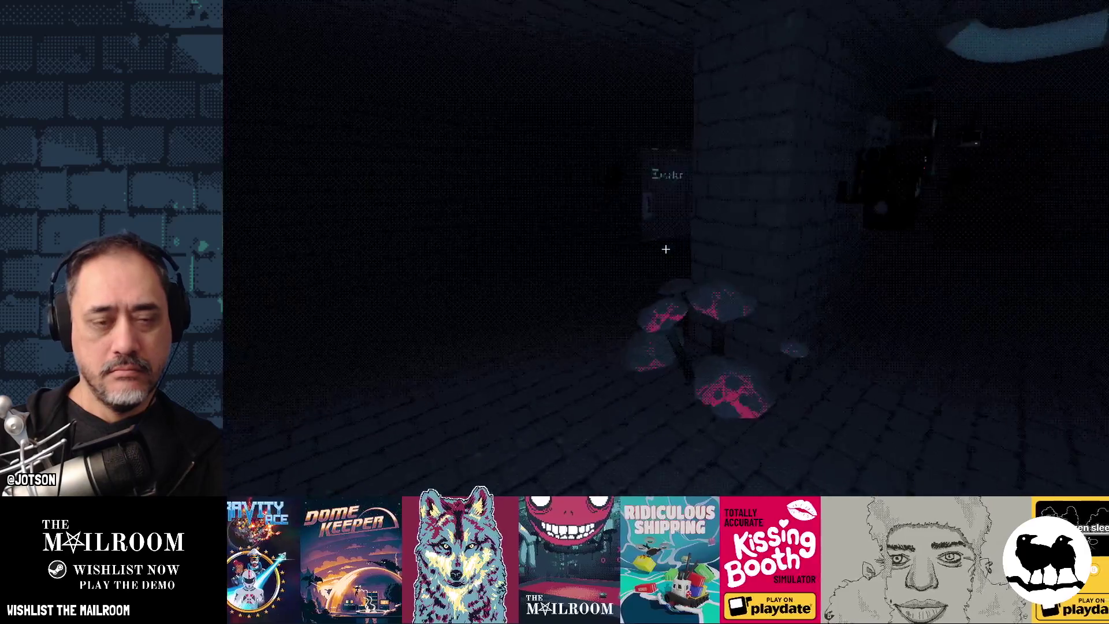
key("w")
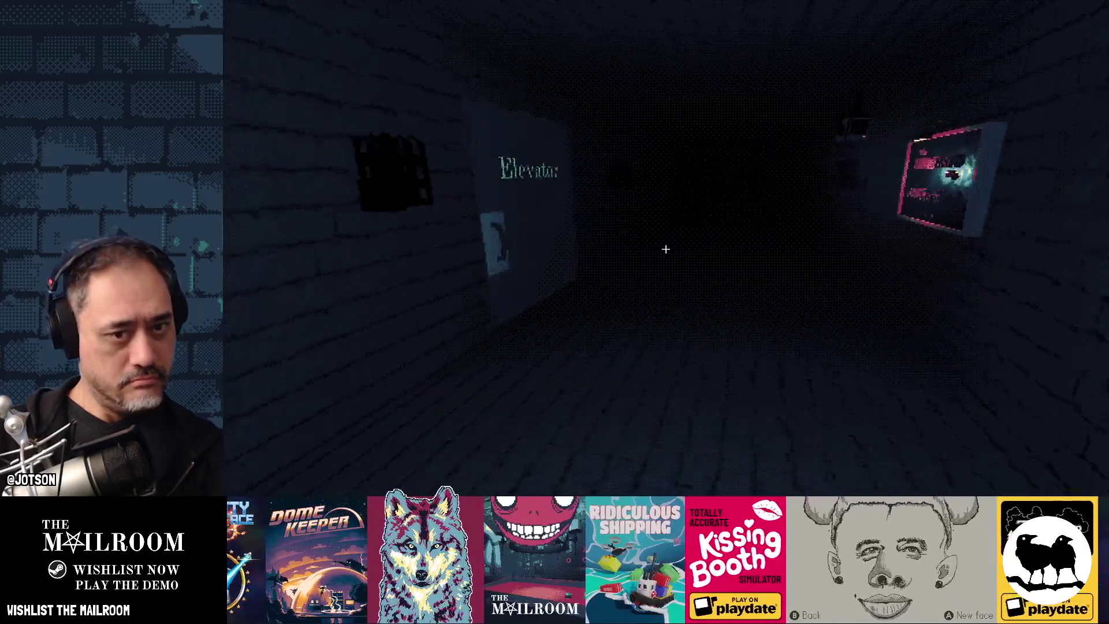
key("w")
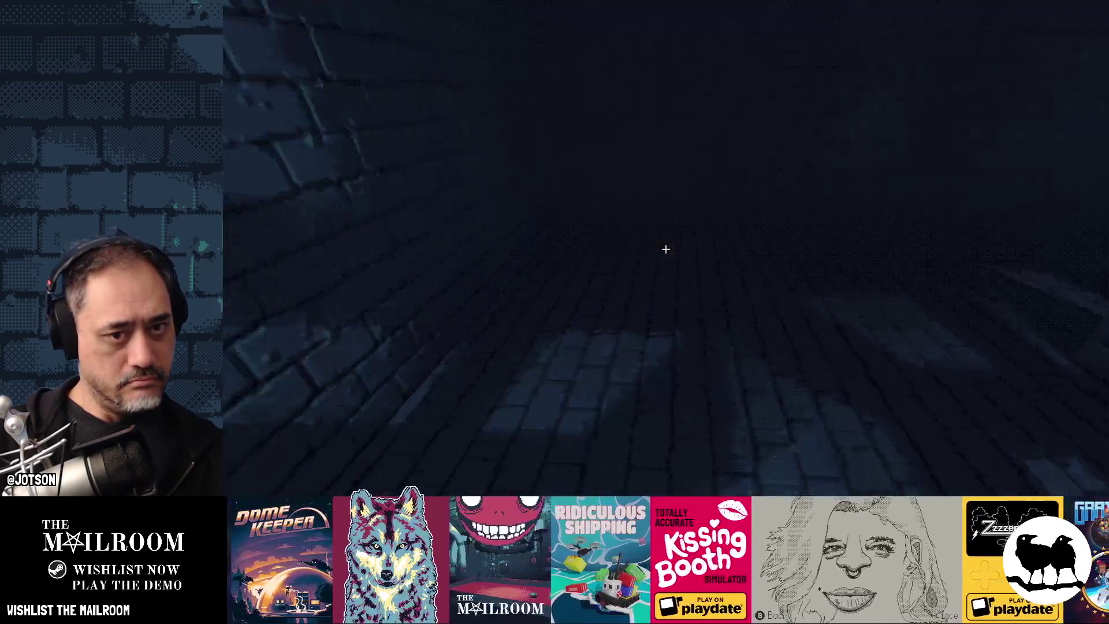
key("w")
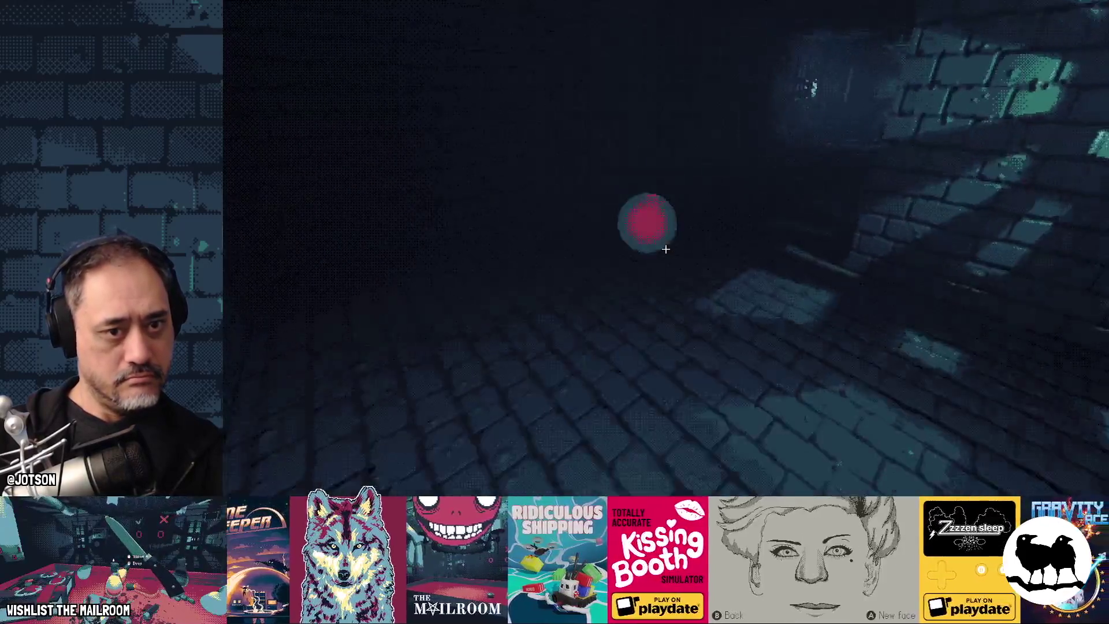
left_click(666, 249)
key("w")
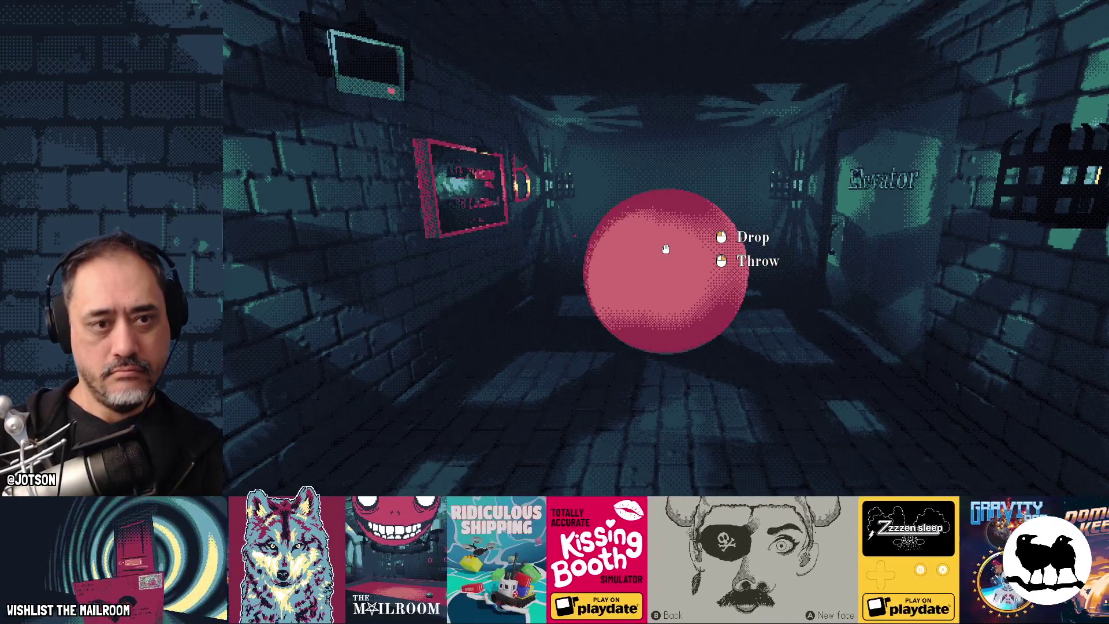
right_click(665, 249)
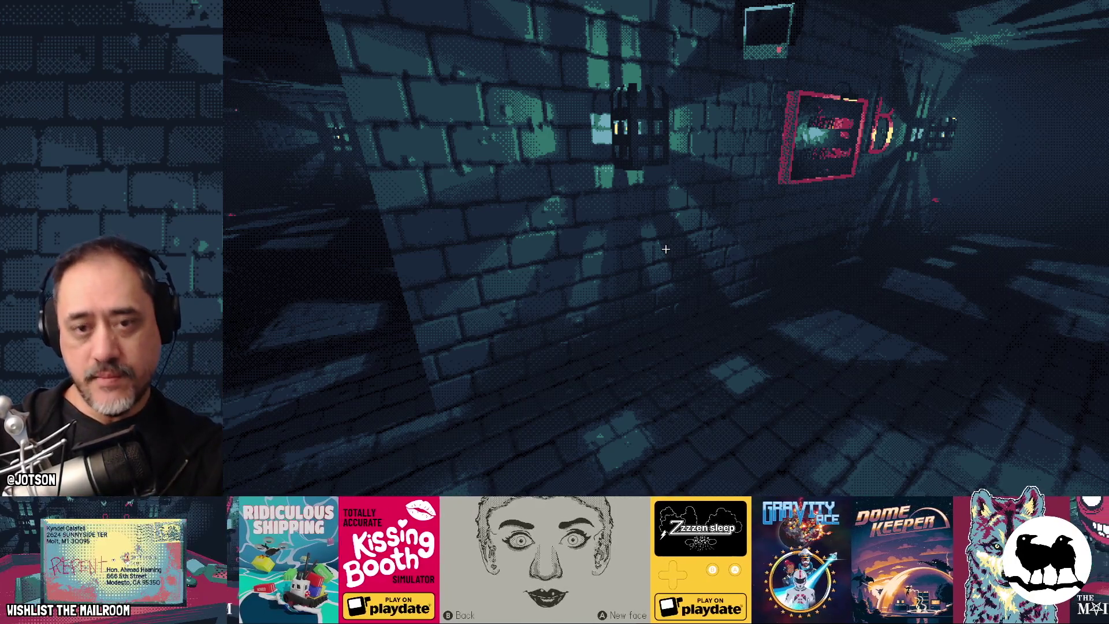
Walk back and forth along the corridor near the Elevator sign.
key("w")
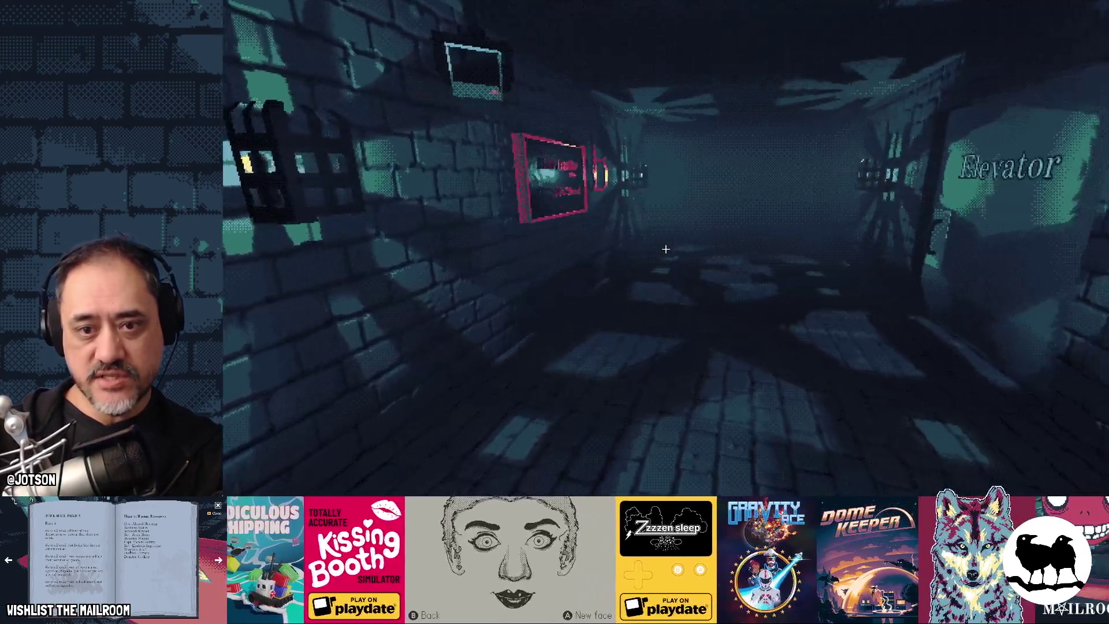
key("Left")
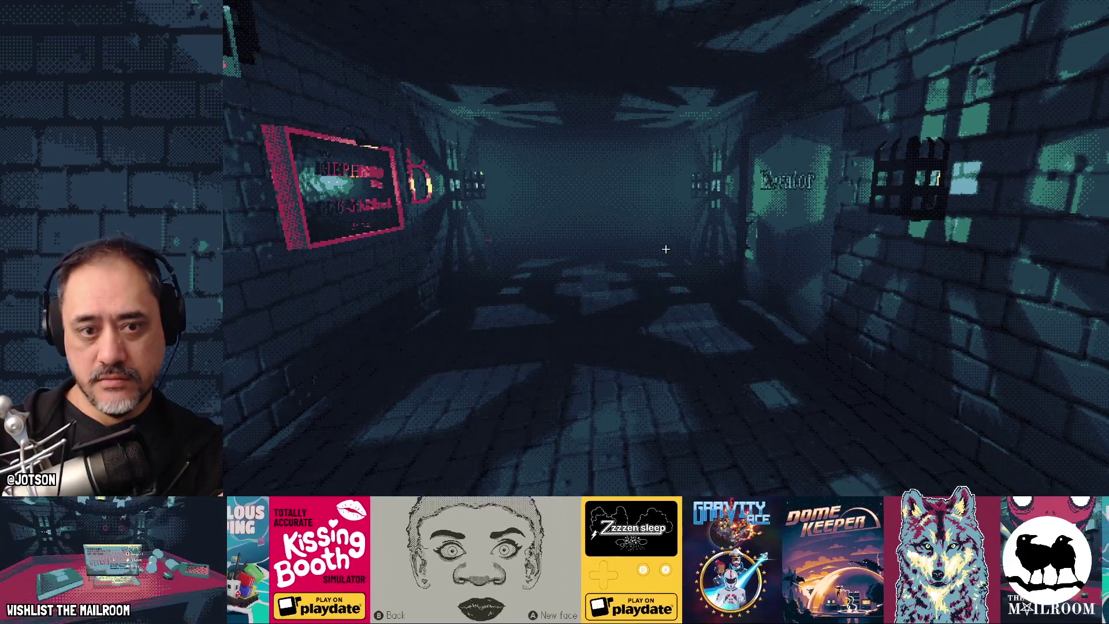
key("w")
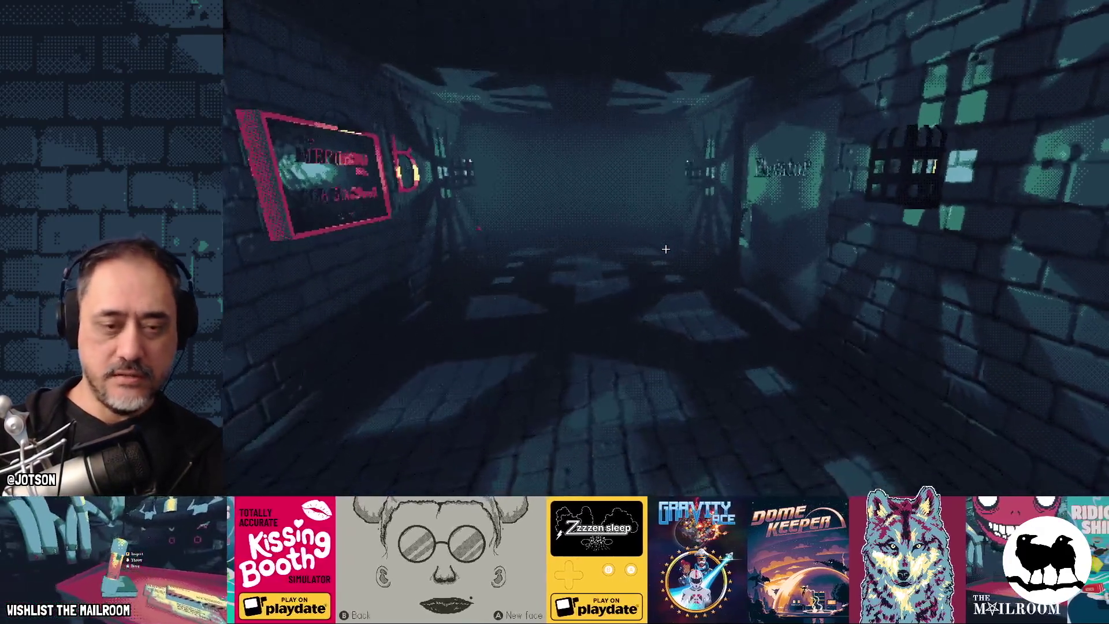
key("Left")
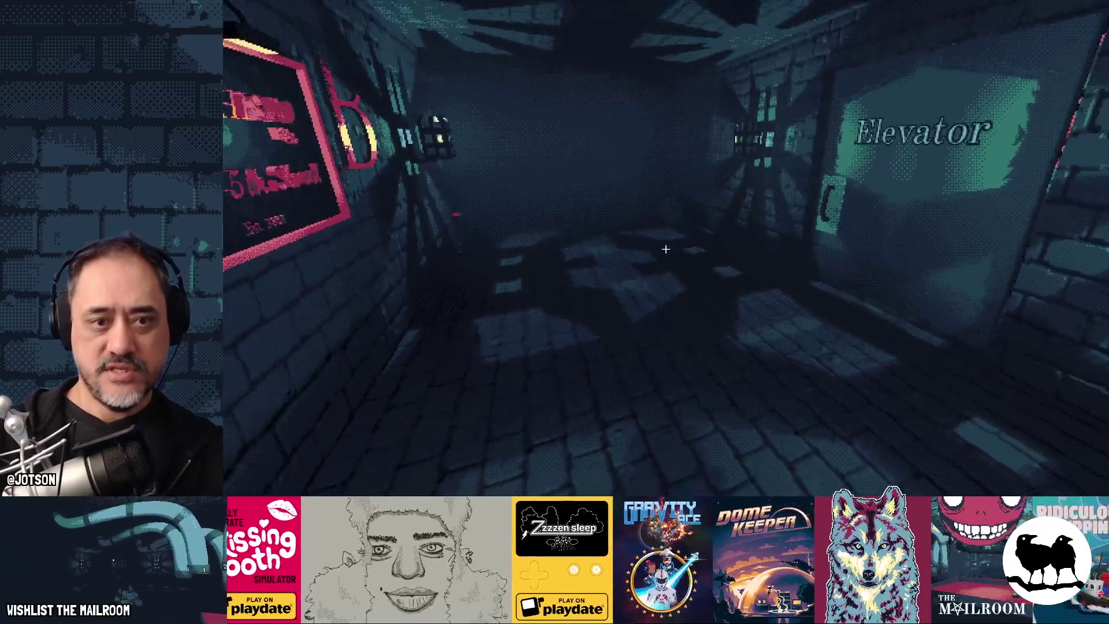
key("s")
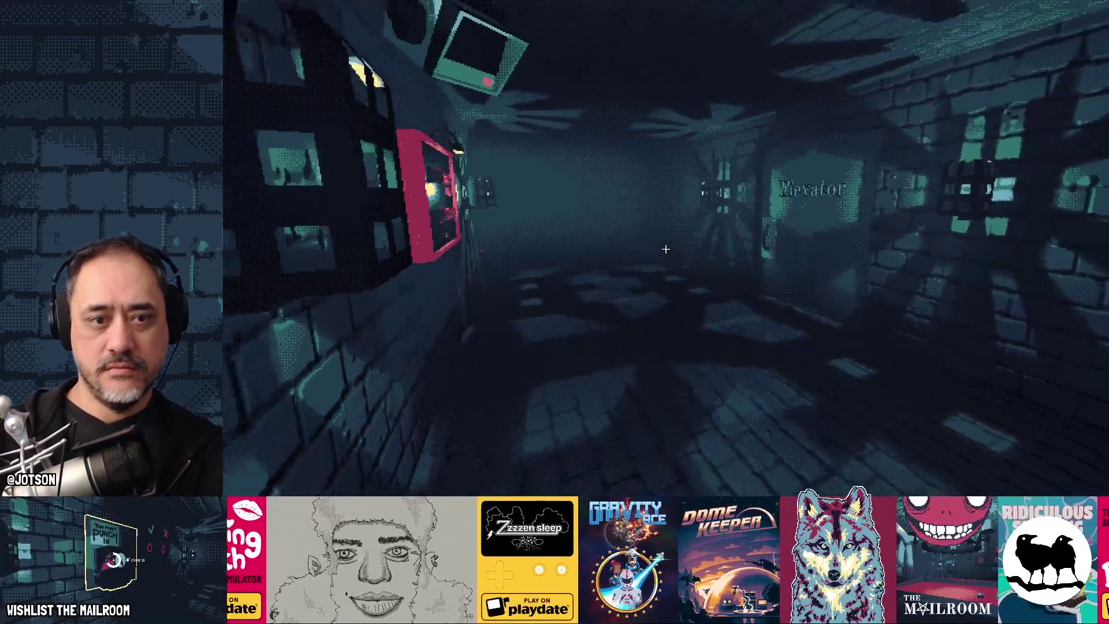
key("s")
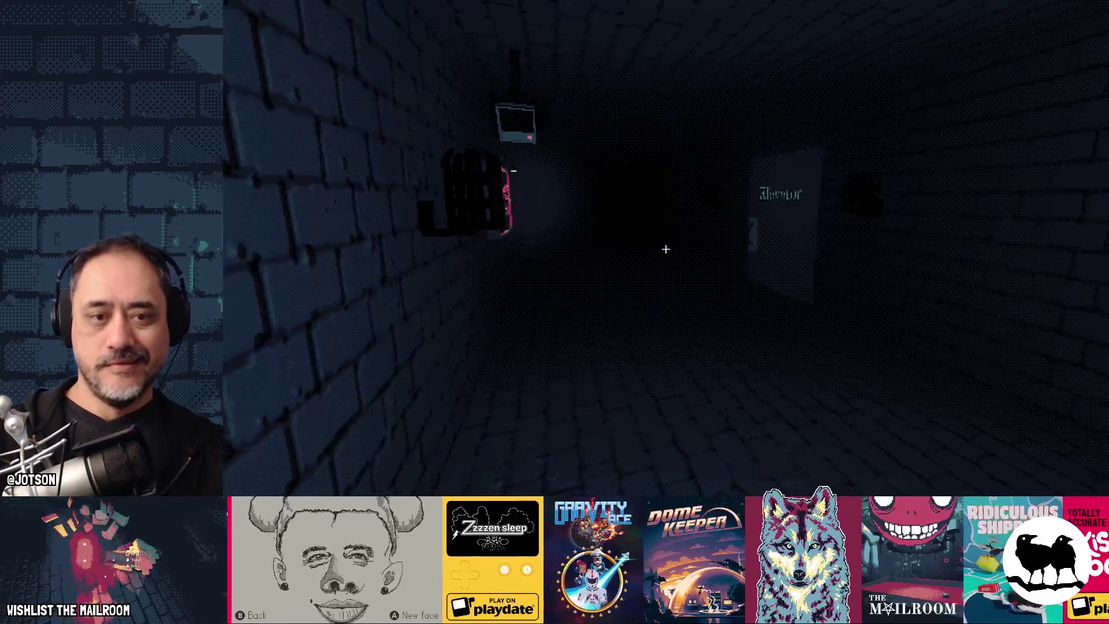
key("w")
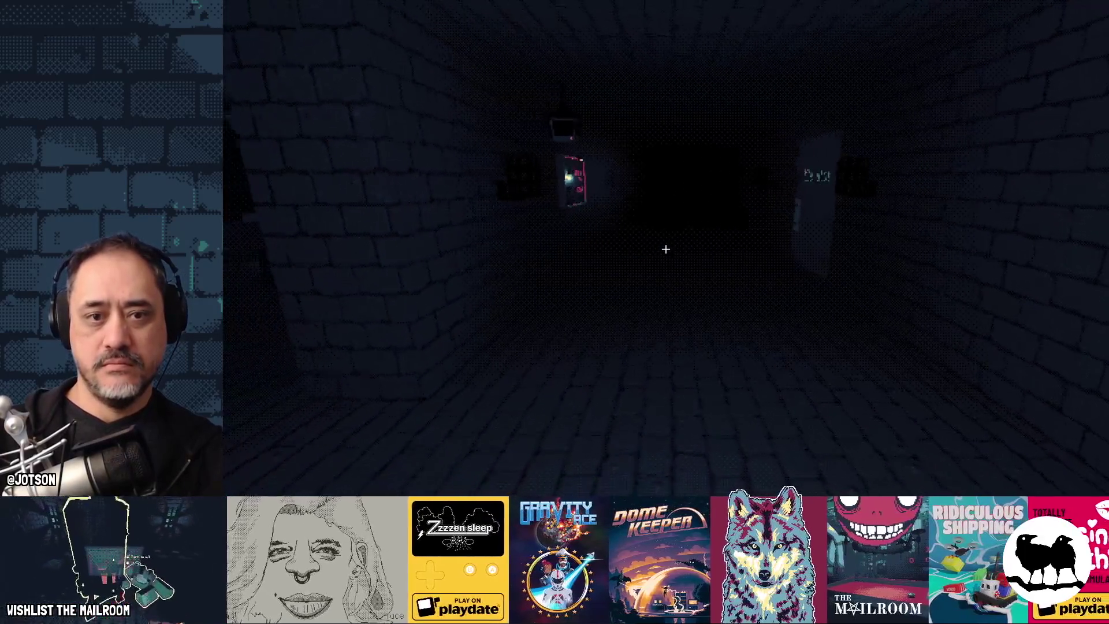
key("w")
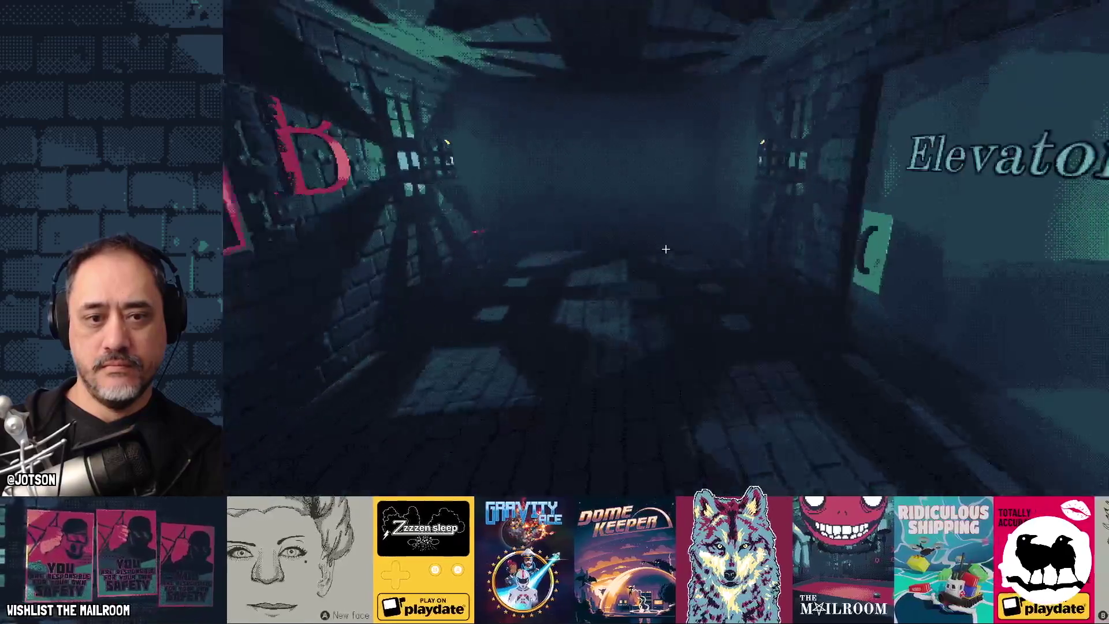
Pause, briefly resume to pick up the red ball, then pause again.
key("Escape")
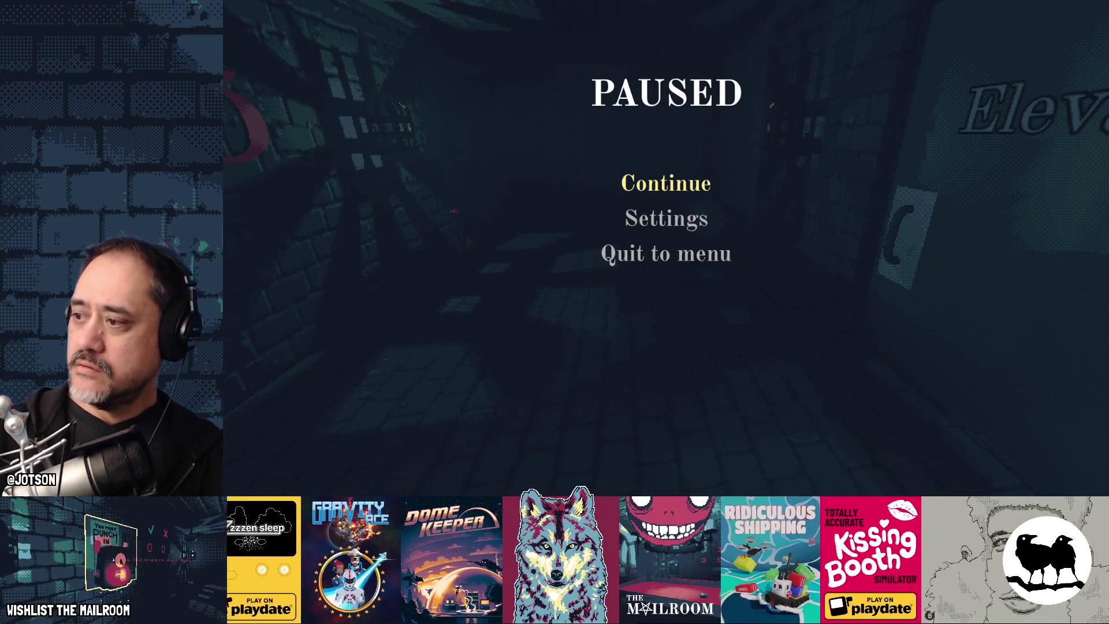
key("Escape")
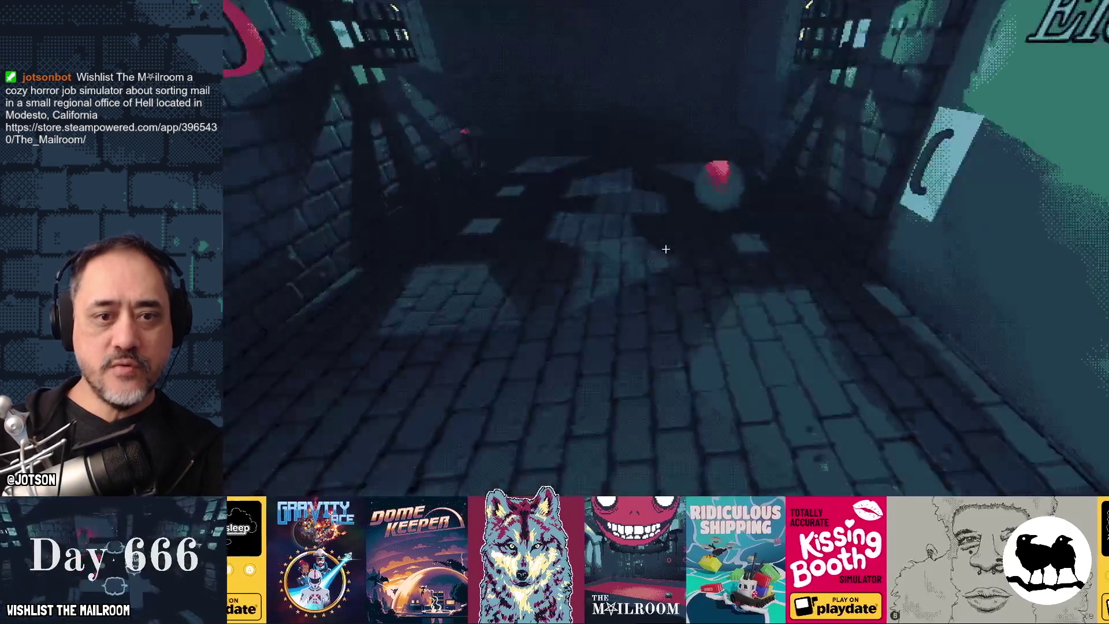
left_click(665, 248)
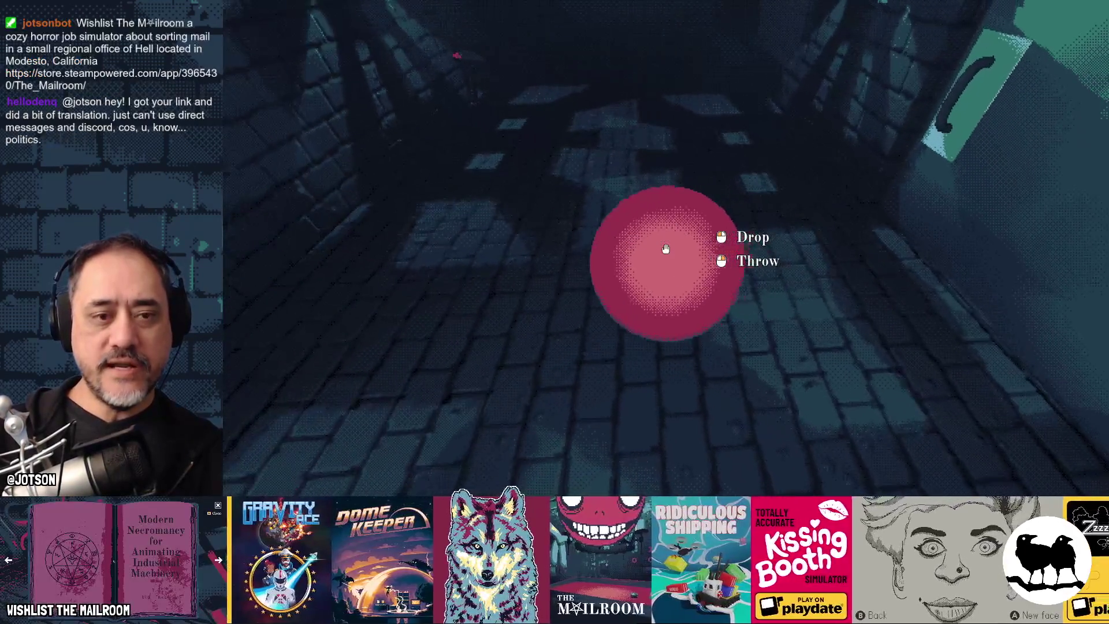
key("Escape")
key("super")
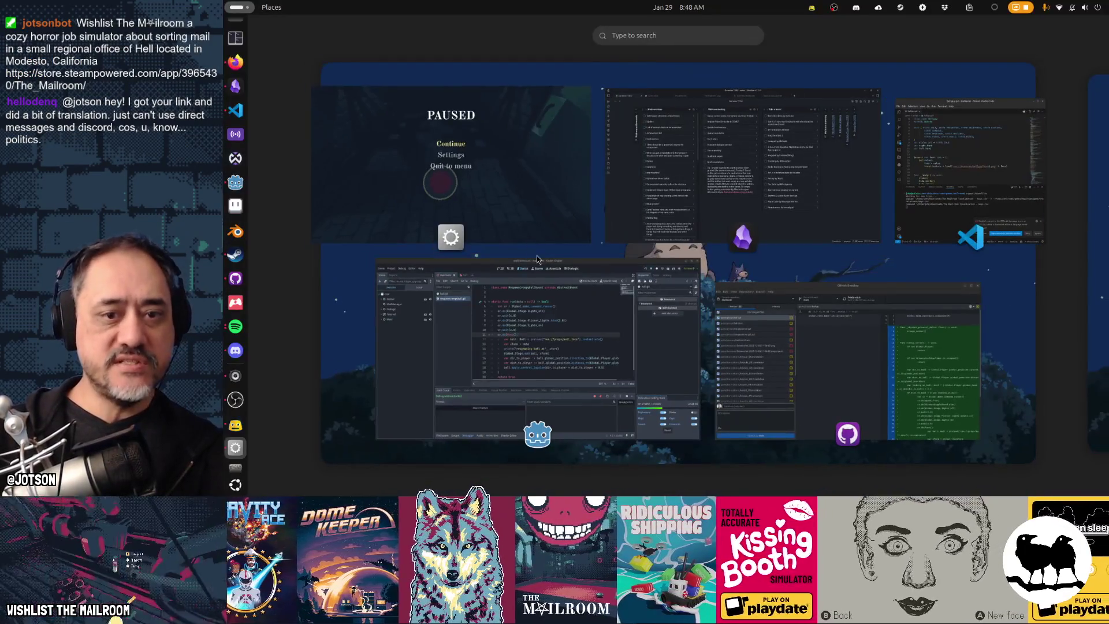
Open ball.gd at the distance condition on line 22.
left_click(582, 346)
mouse_move(615, 256)
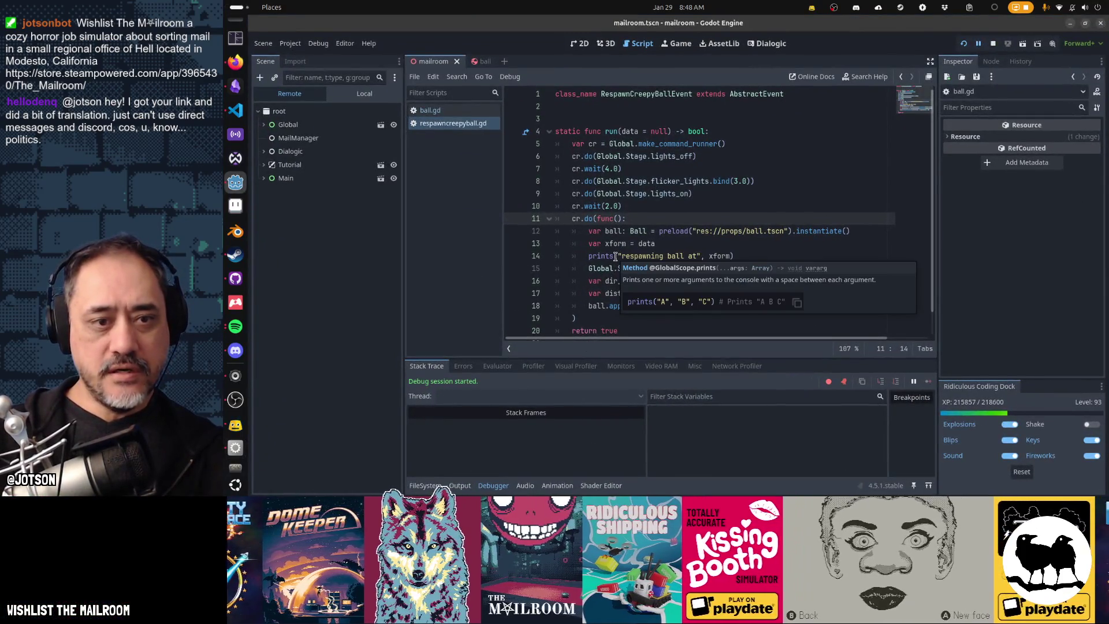
left_click(459, 112)
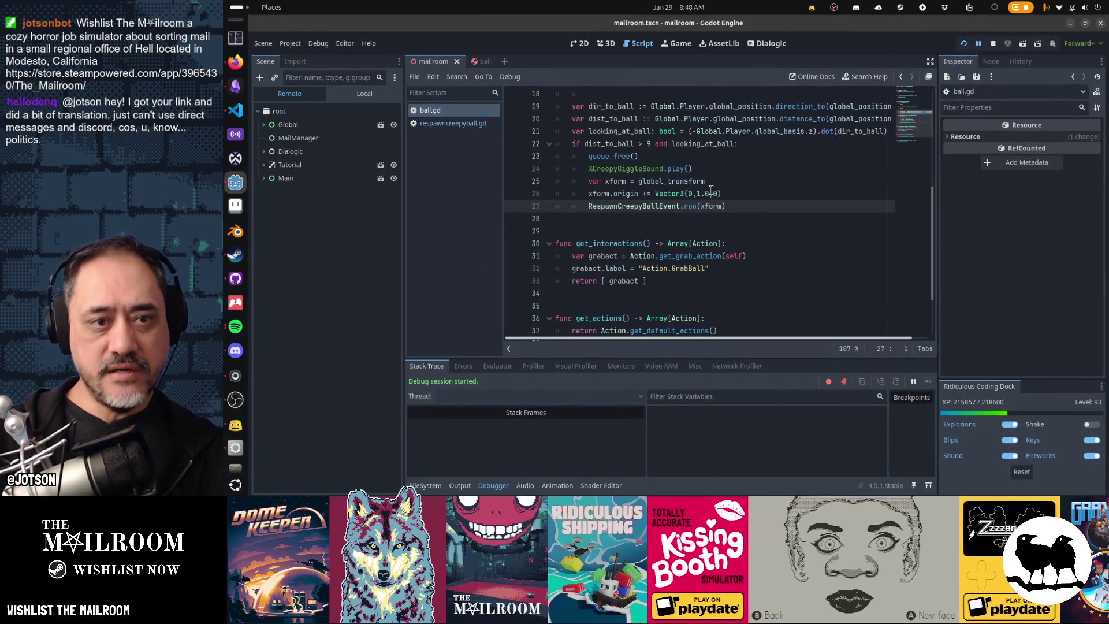
left_click(597, 144)
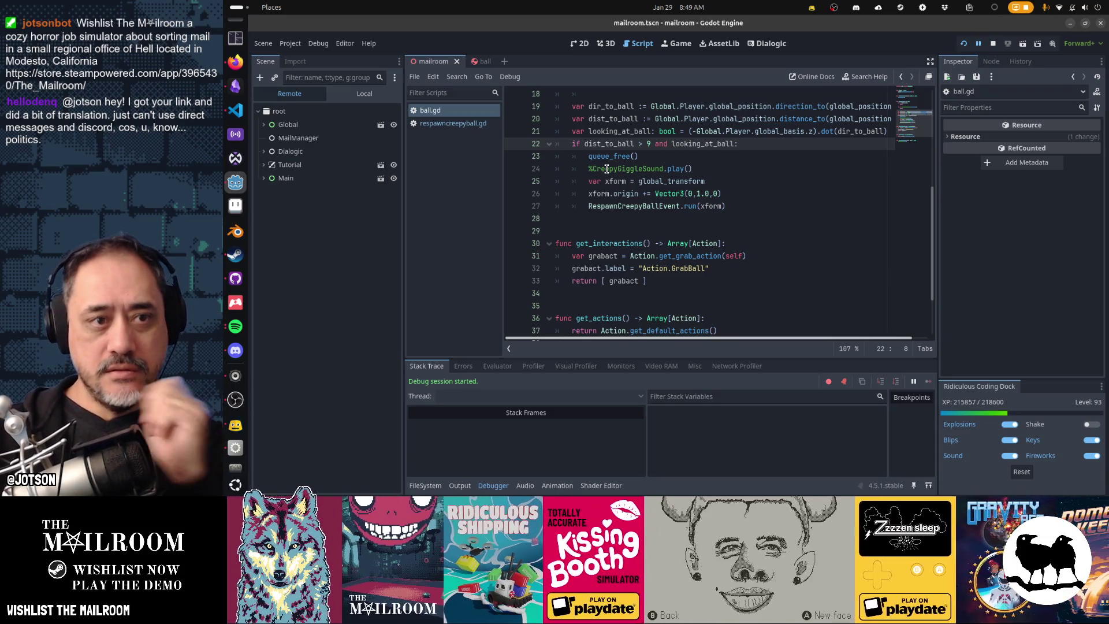
left_click(365, 94)
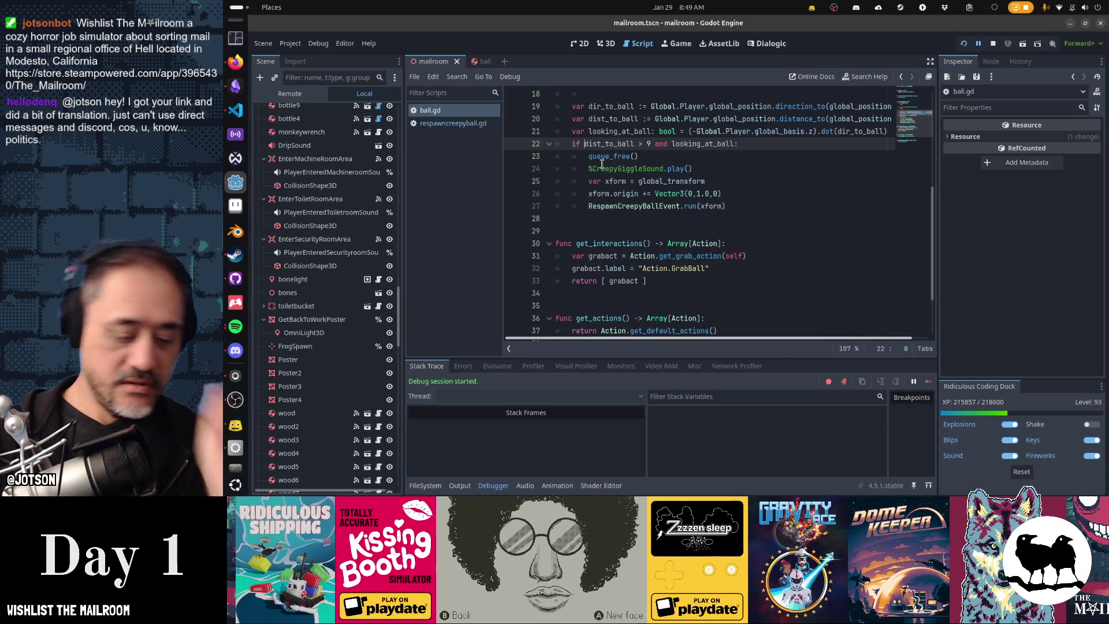
Add 'linear_velocity.length() > 3 and' to the respawn condition on line 22.
type("linear_vel")
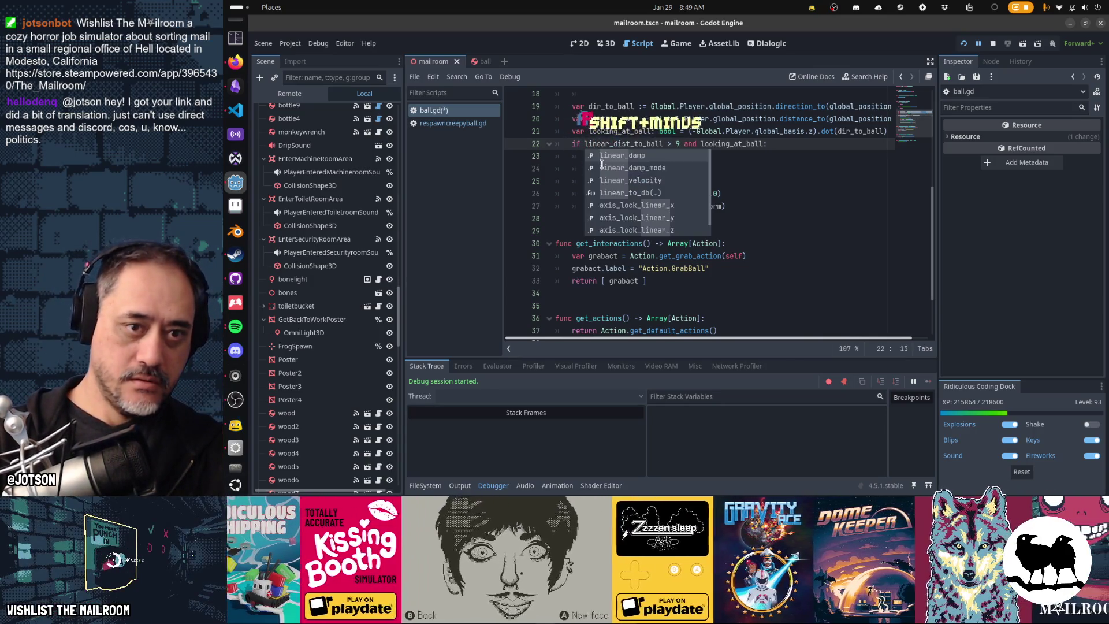
key("Return")
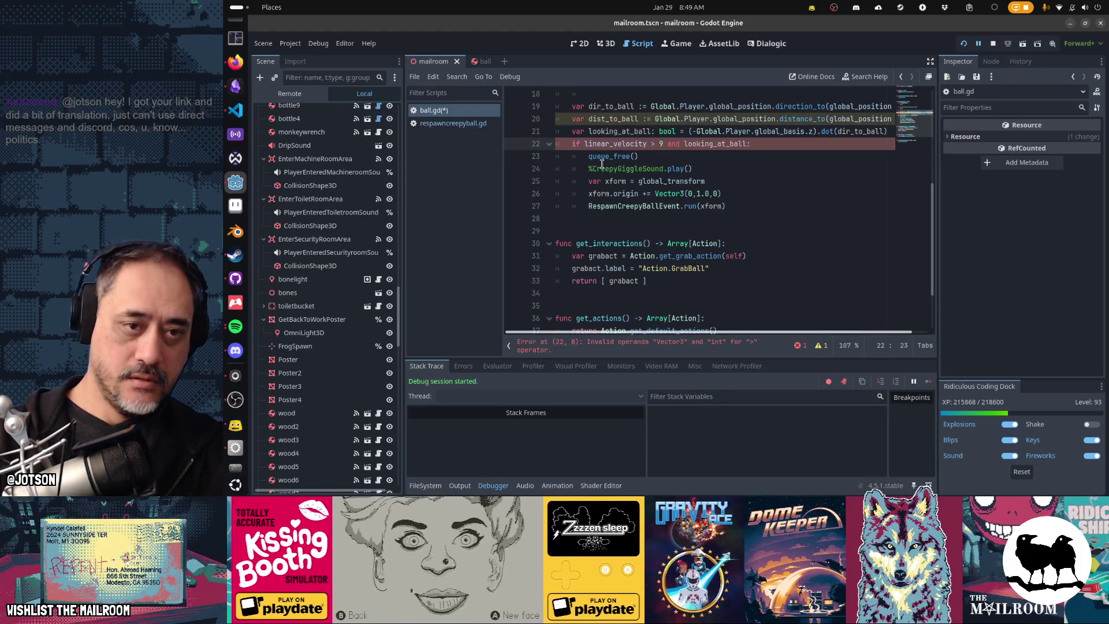
key("ctrl+z")
type("linear")
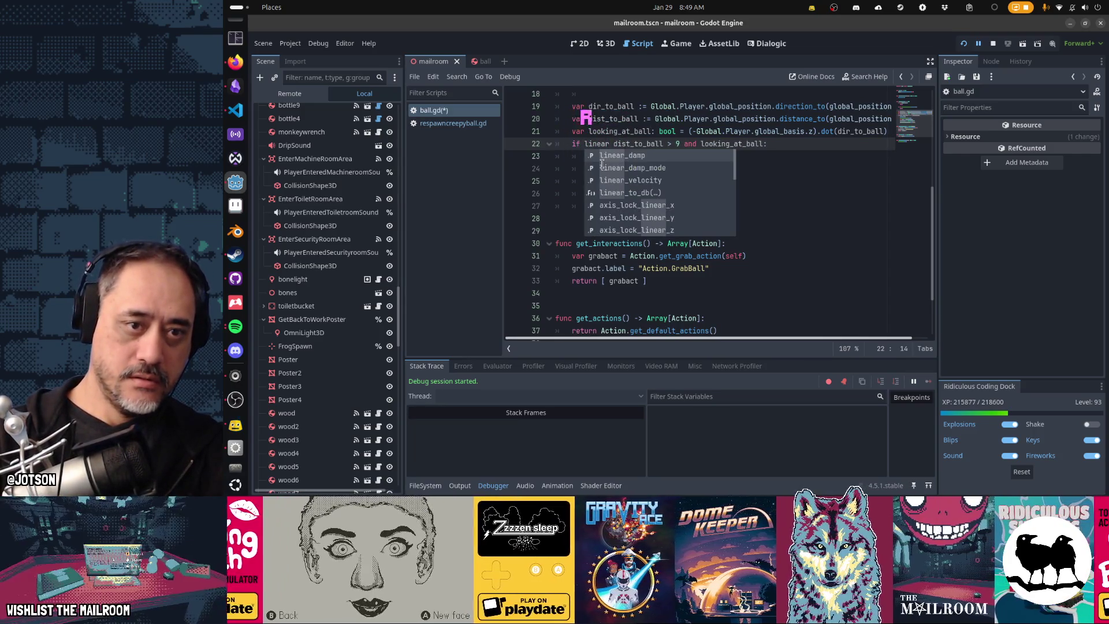
key("Down")
key("Down")
key("Return")
type(":")
key("BackSpace")
type(".len")
key("Return")
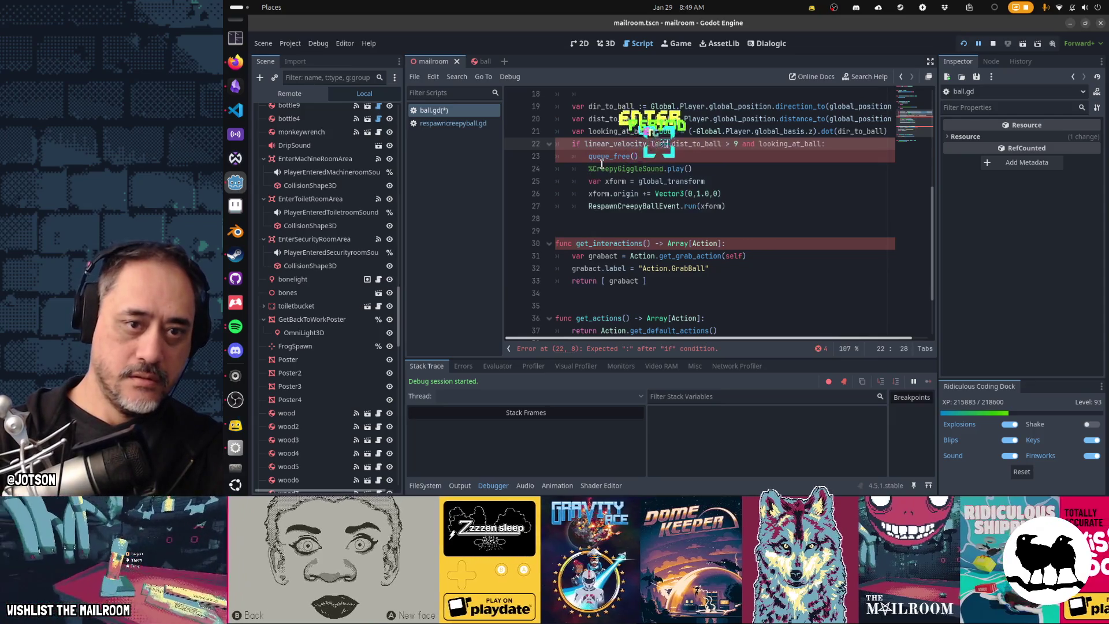
type("> 3 and")
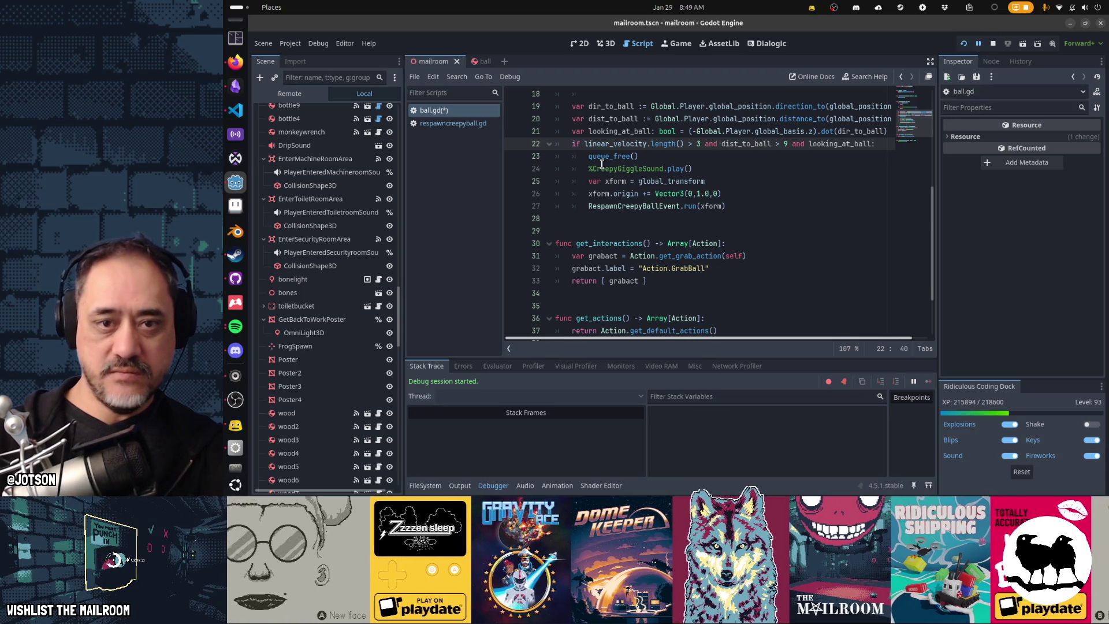
Save ball.gd and launch the game with F5.
key("Down")
key("Down")
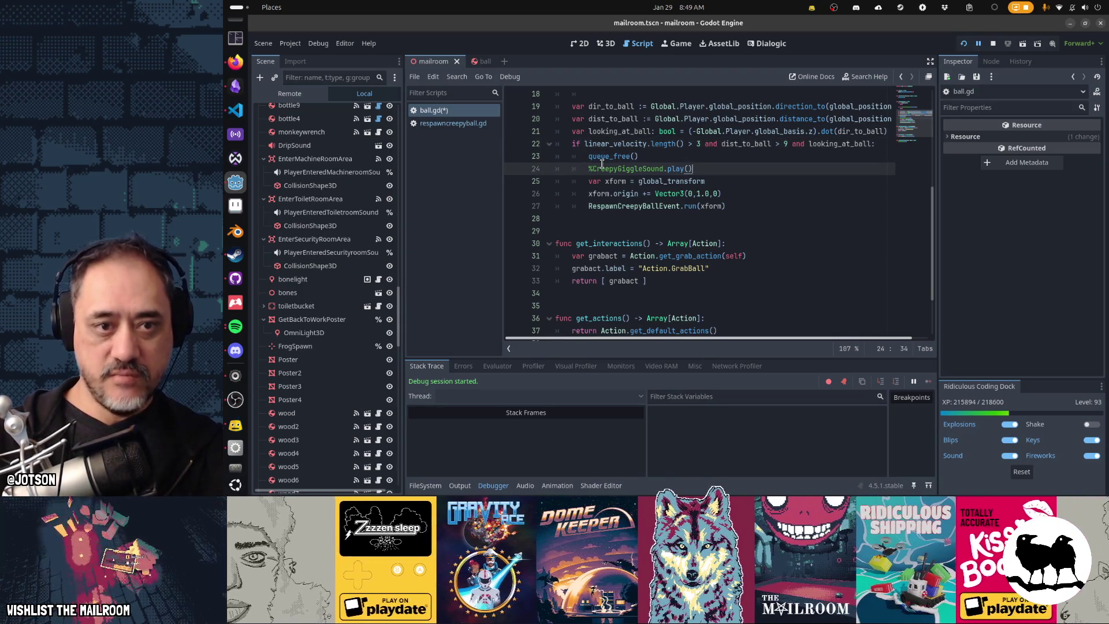
key("ctrl+s")
key("F5")
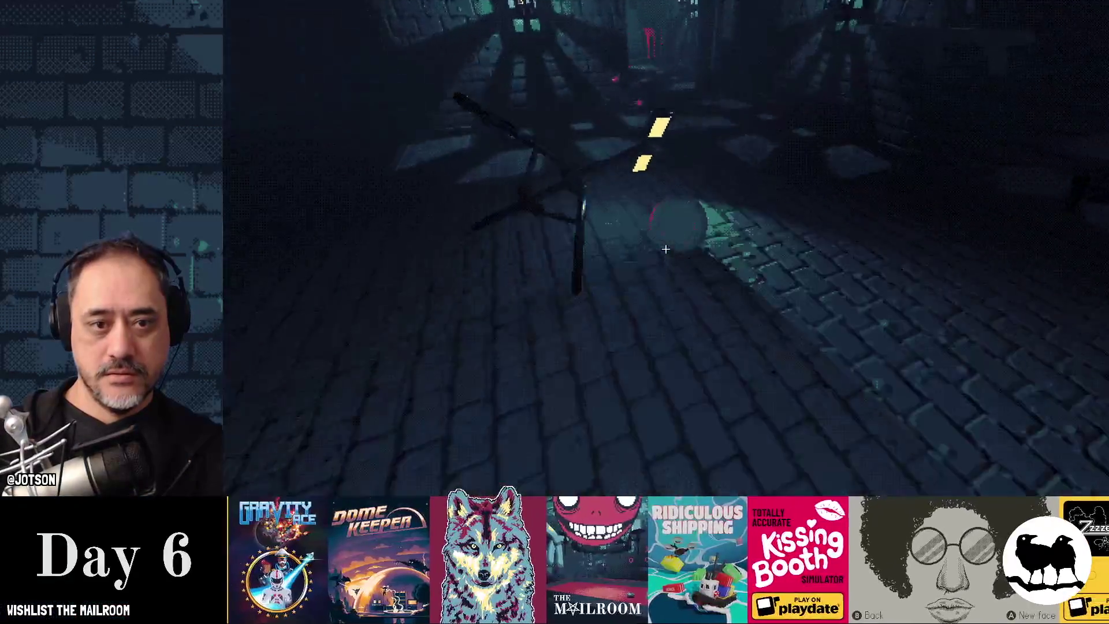
Pick up the pink ball, carry it, and let it go in the corridor.
left_click(666, 249)
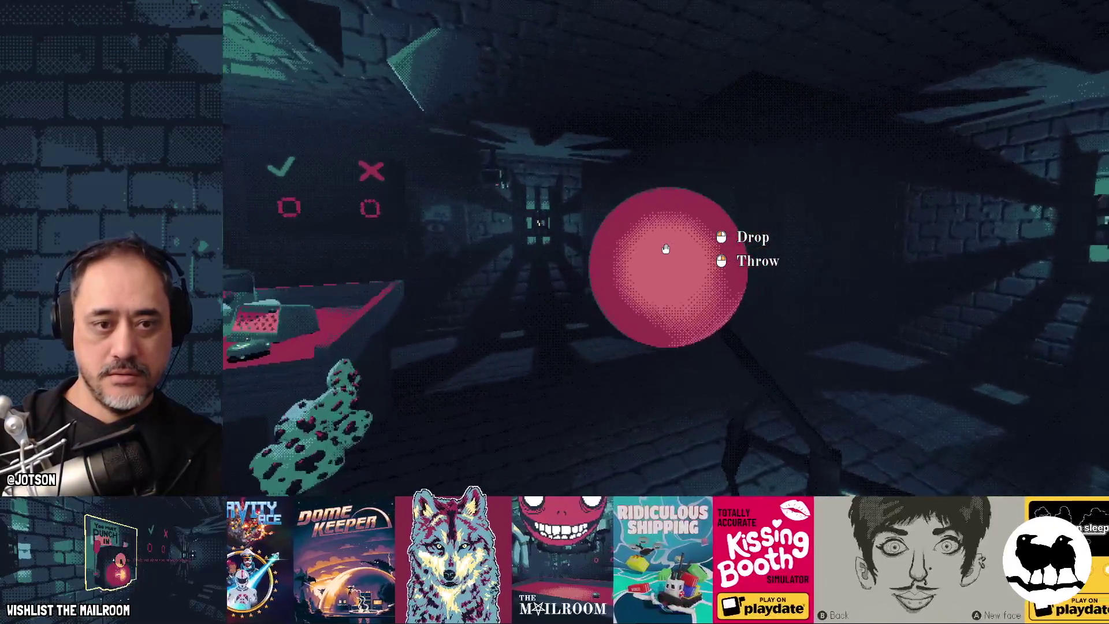
left_click(666, 248)
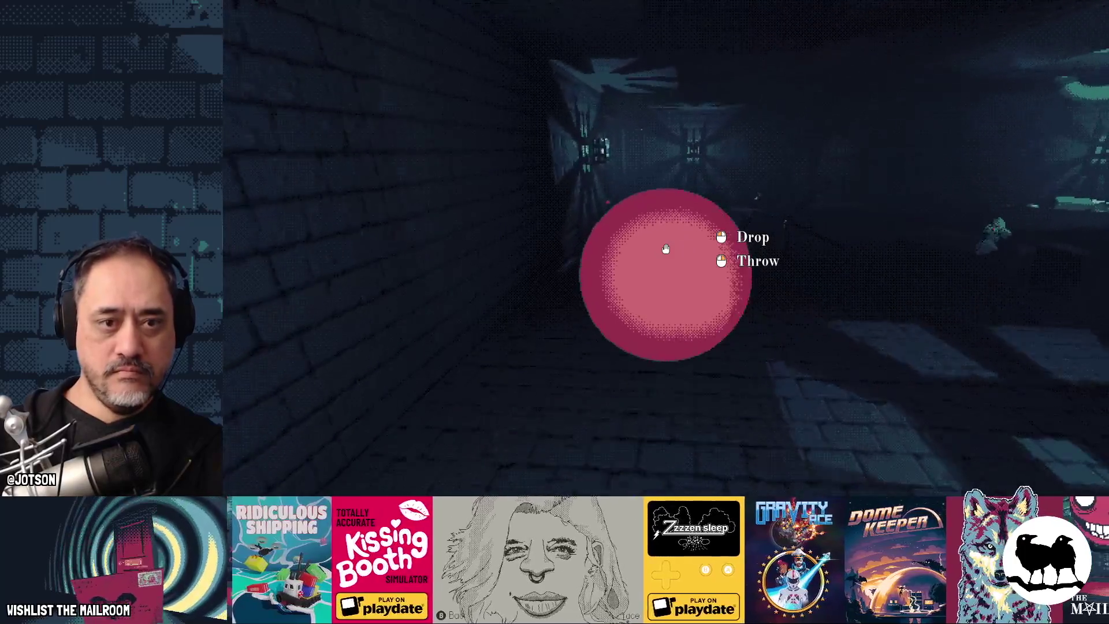
left_click(665, 249)
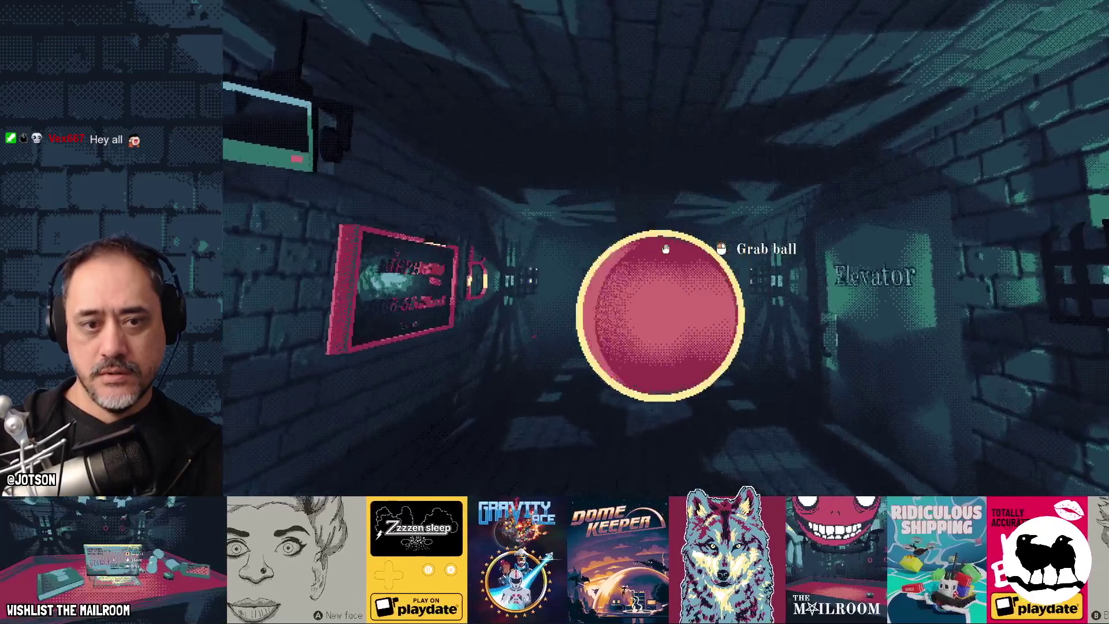
Throw the ball down the corridor and retrieve it several times, then pause with it held.
left_click(665, 249)
left_click(666, 249)
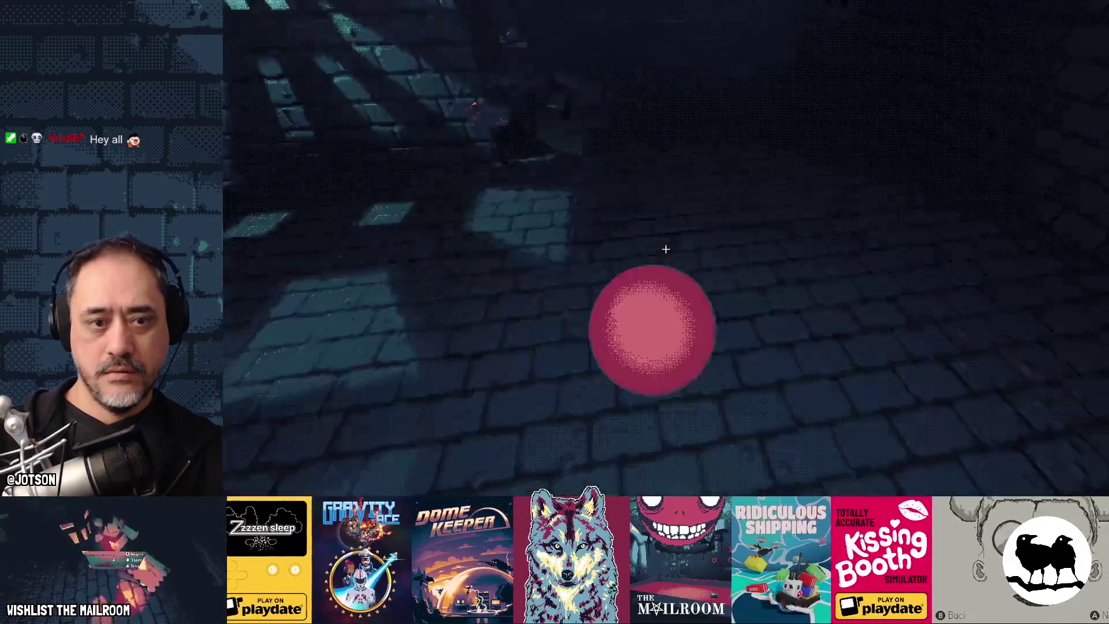
left_click(665, 248)
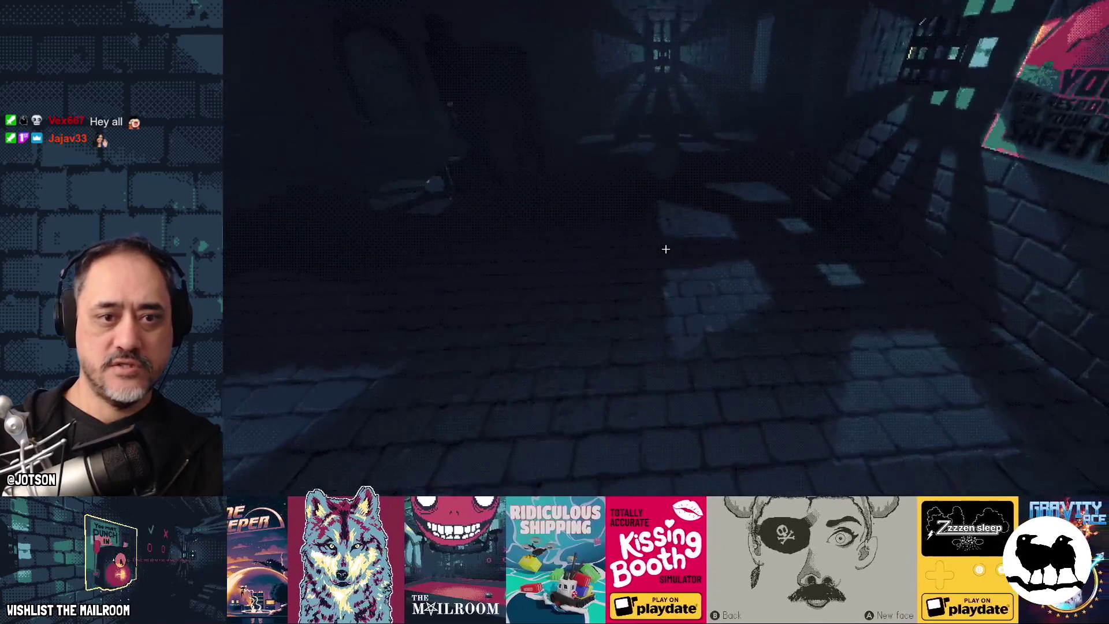
left_click(666, 249)
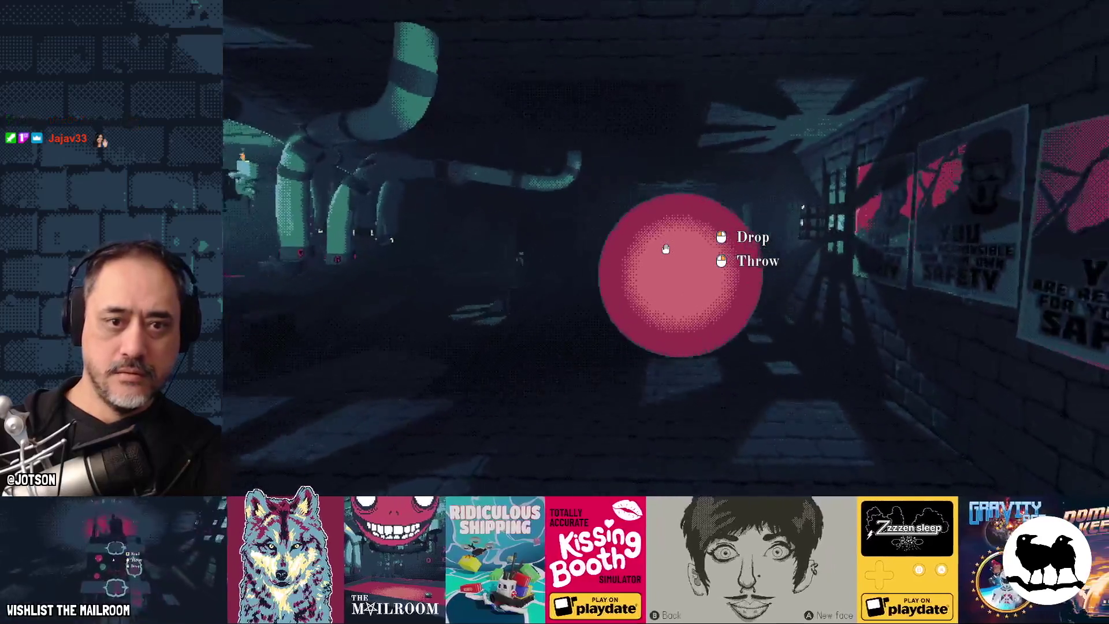
right_click(666, 249)
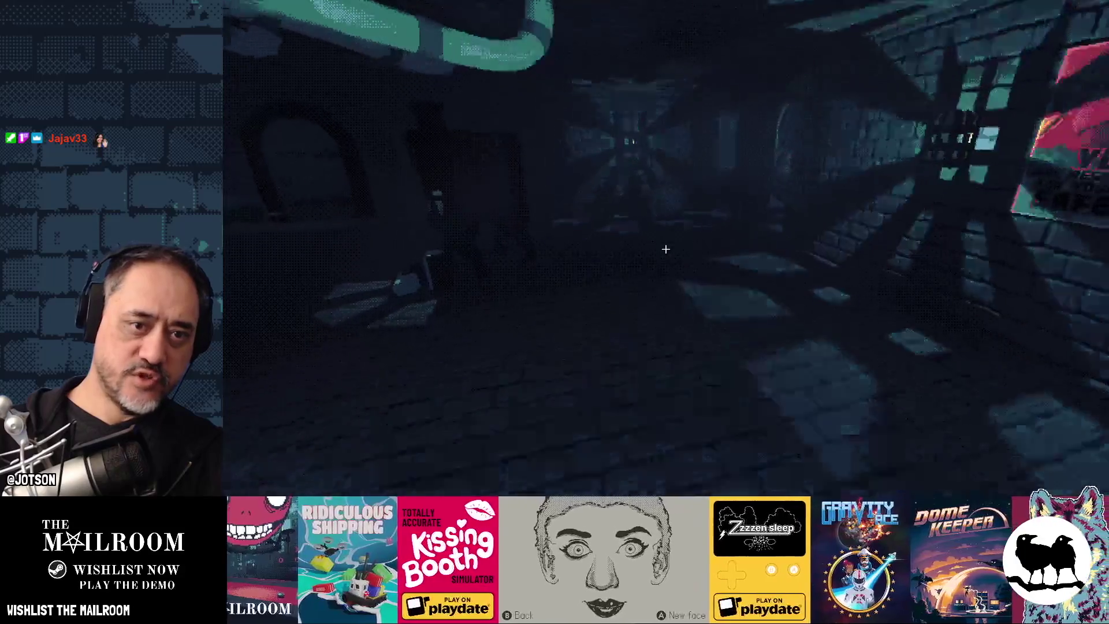
left_click(666, 249)
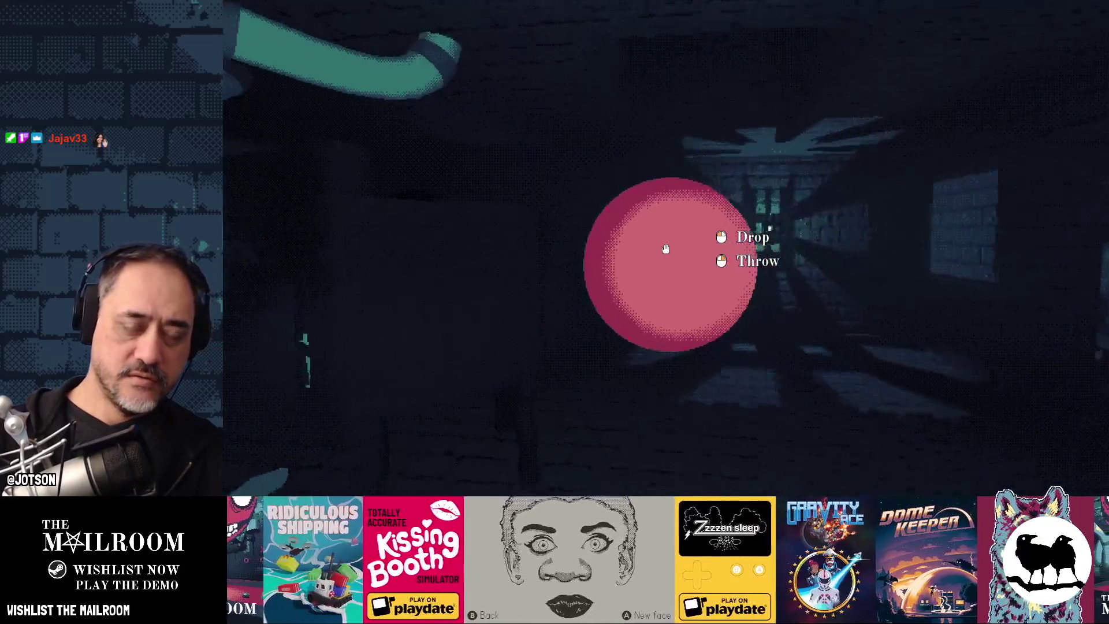
left_click(666, 249)
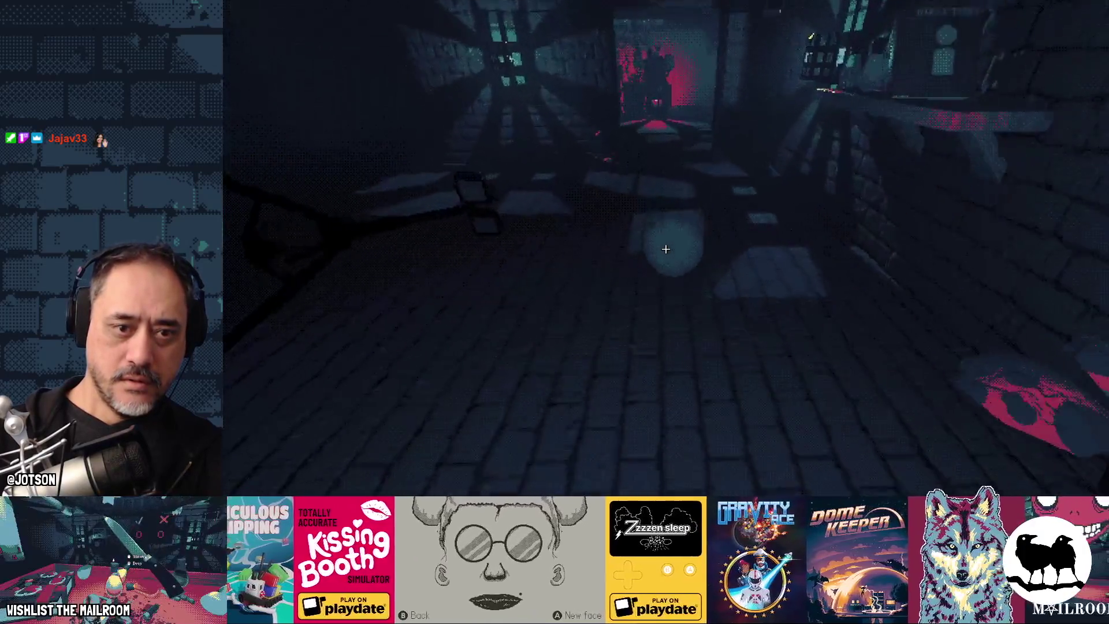
left_click(666, 249)
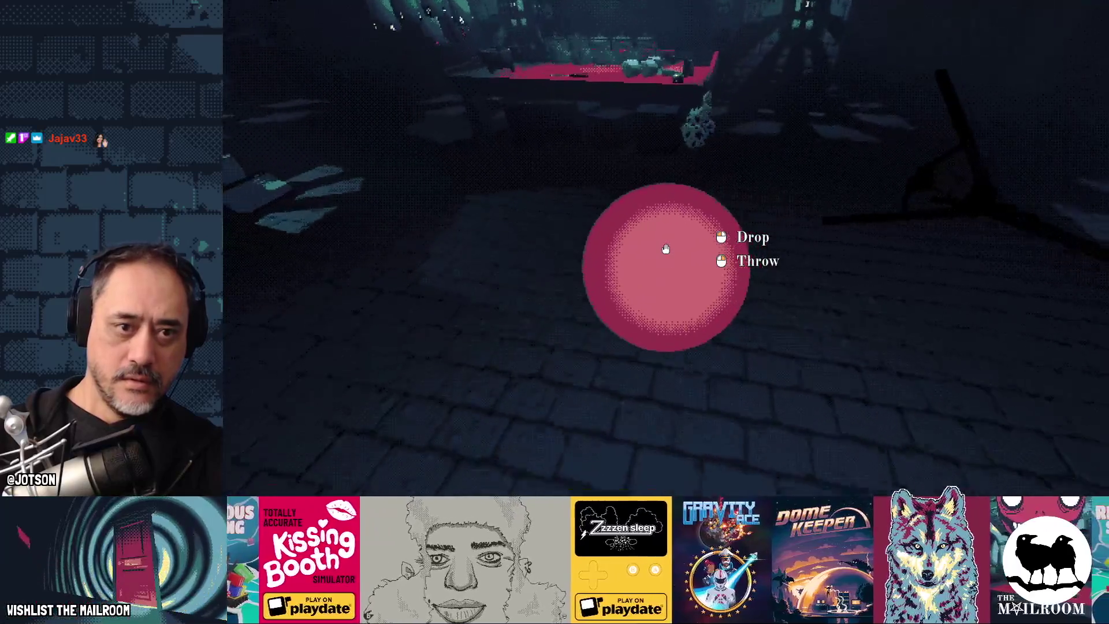
key("Escape")
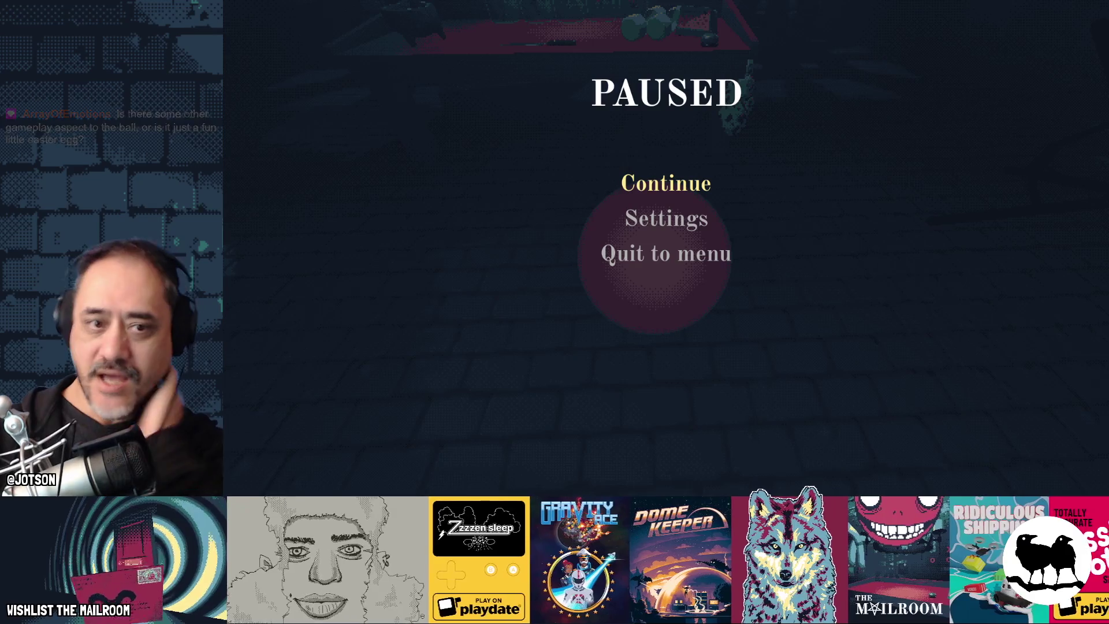
Set the game language to Русский in Settings and continue playing.
left_click(700, 220)
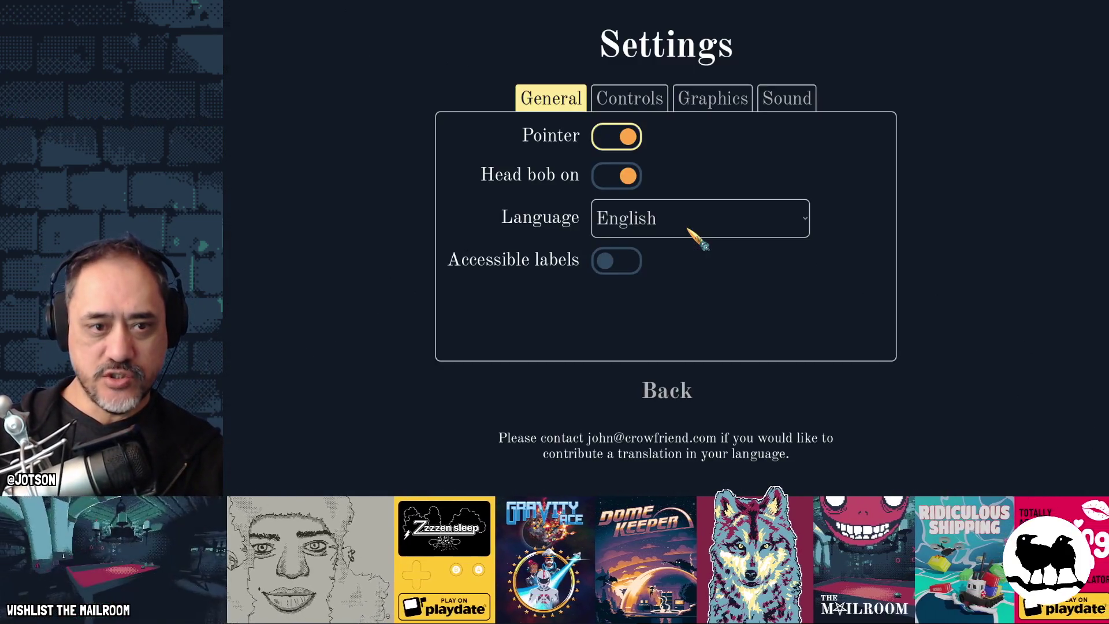
left_click(693, 231)
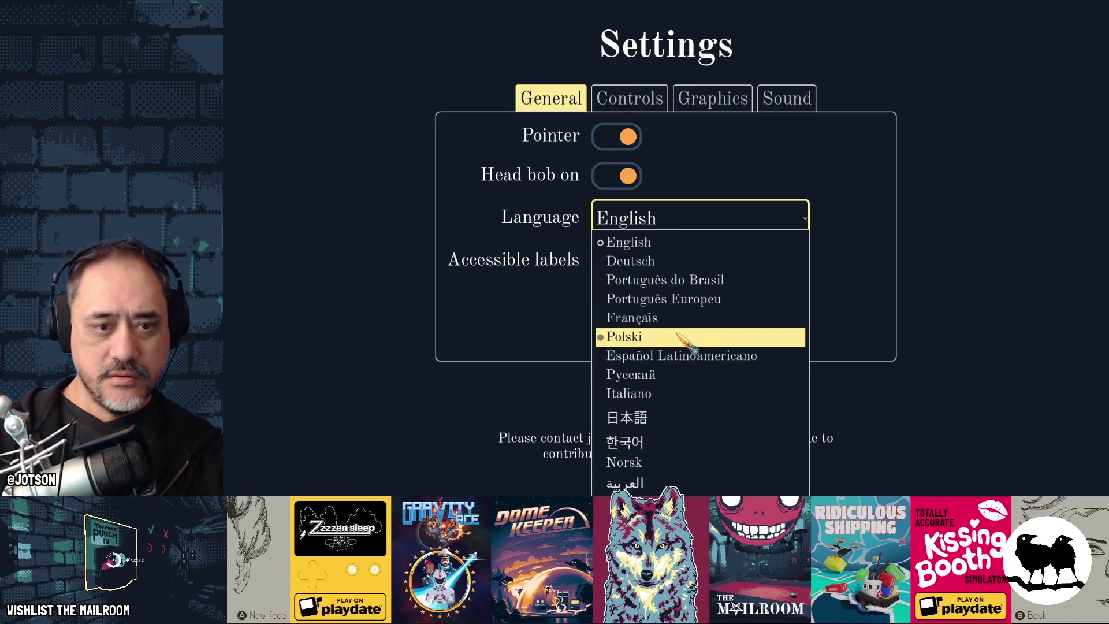
left_click(682, 374)
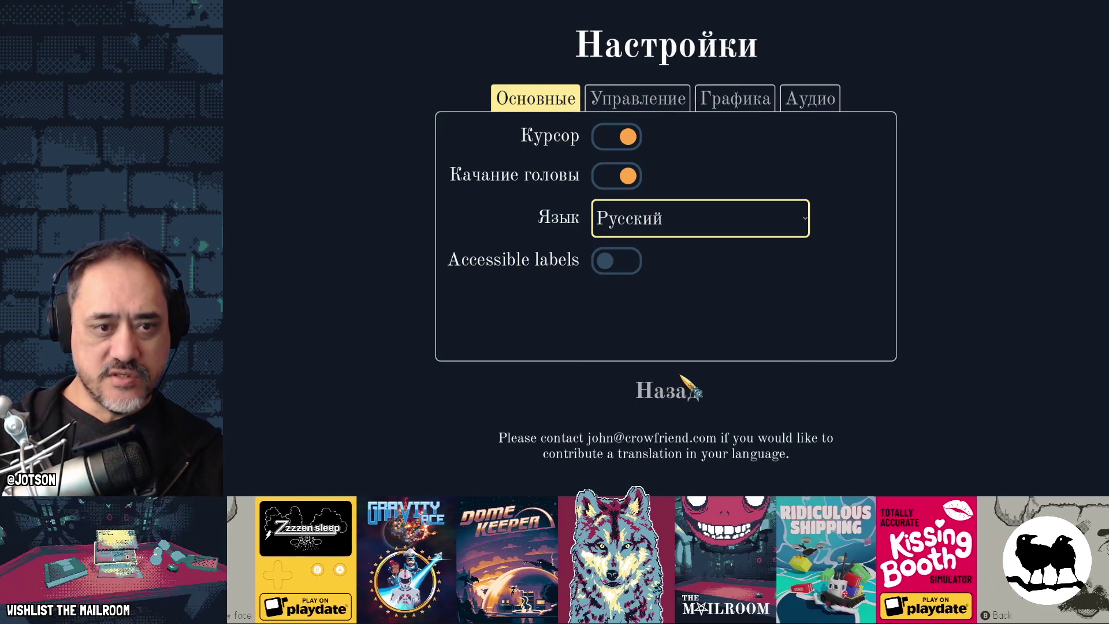
left_click(679, 390)
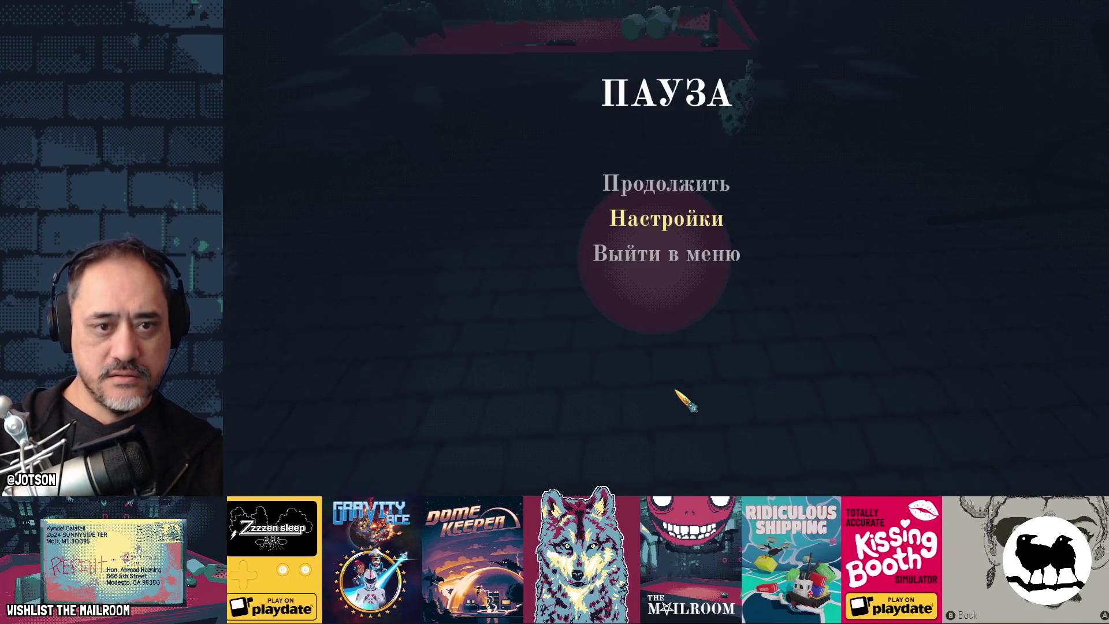
left_click(667, 183)
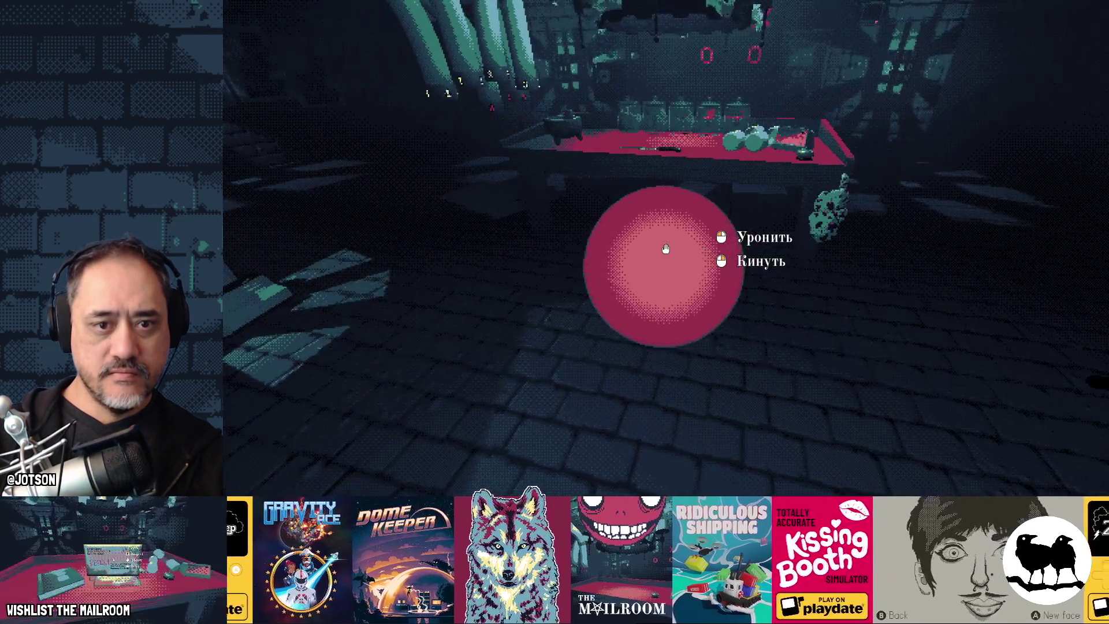
Walk up to the red table and down the corridor, dropping the held ball.
key("w")
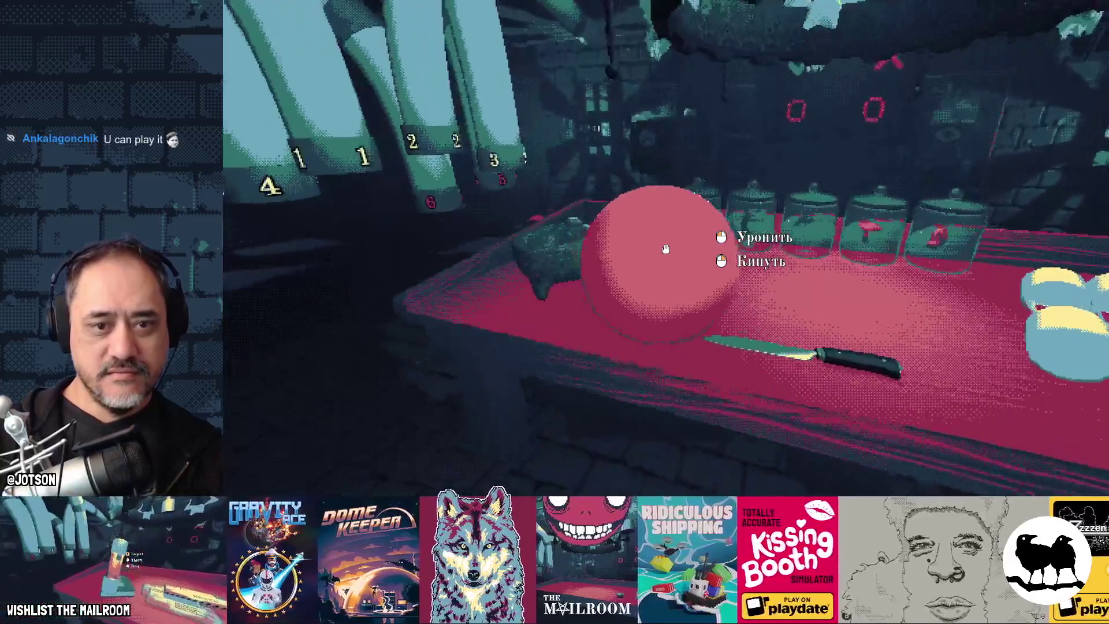
mouse_move(665, 249)
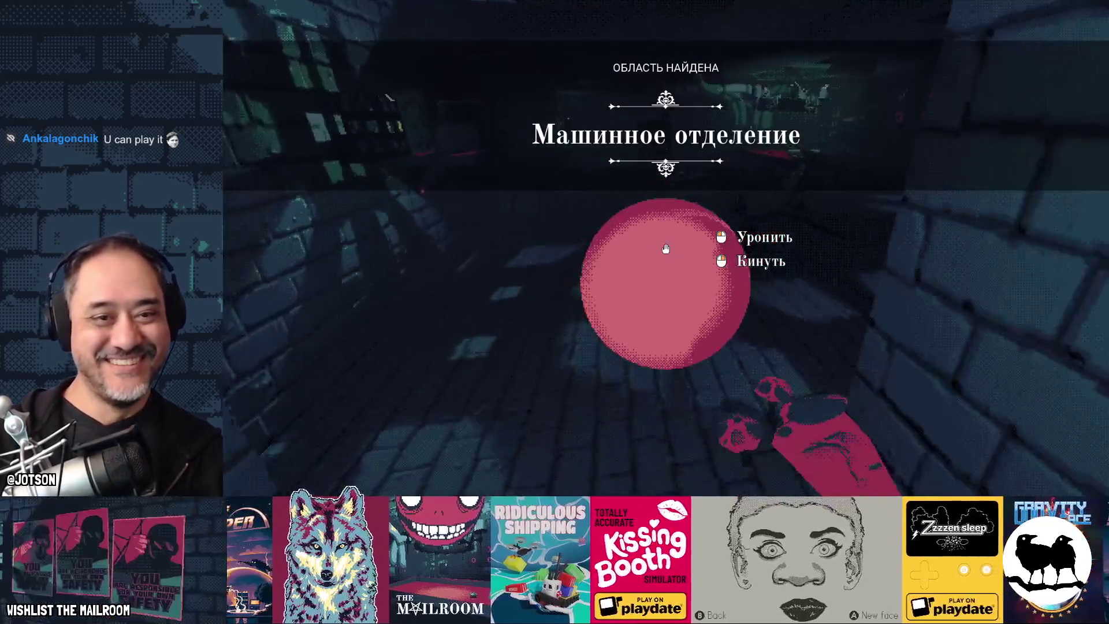
left_click(665, 249)
mouse_move(665, 249)
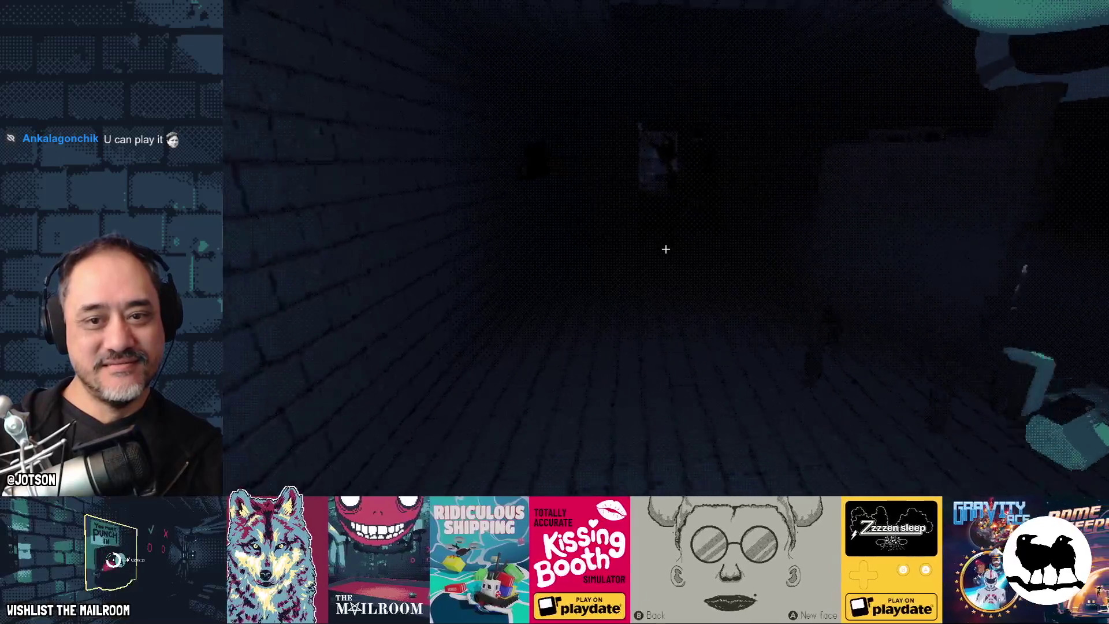
key("w")
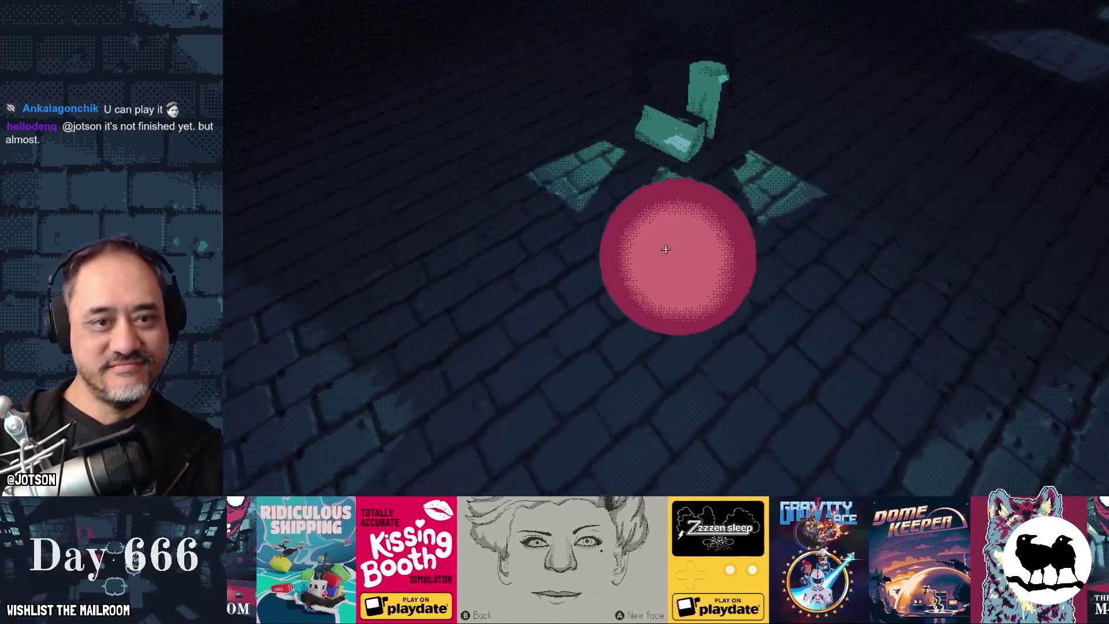
left_click(666, 249)
Light the furnace fire and stand the fallen tripod lamp upright on the floor.
key("w")
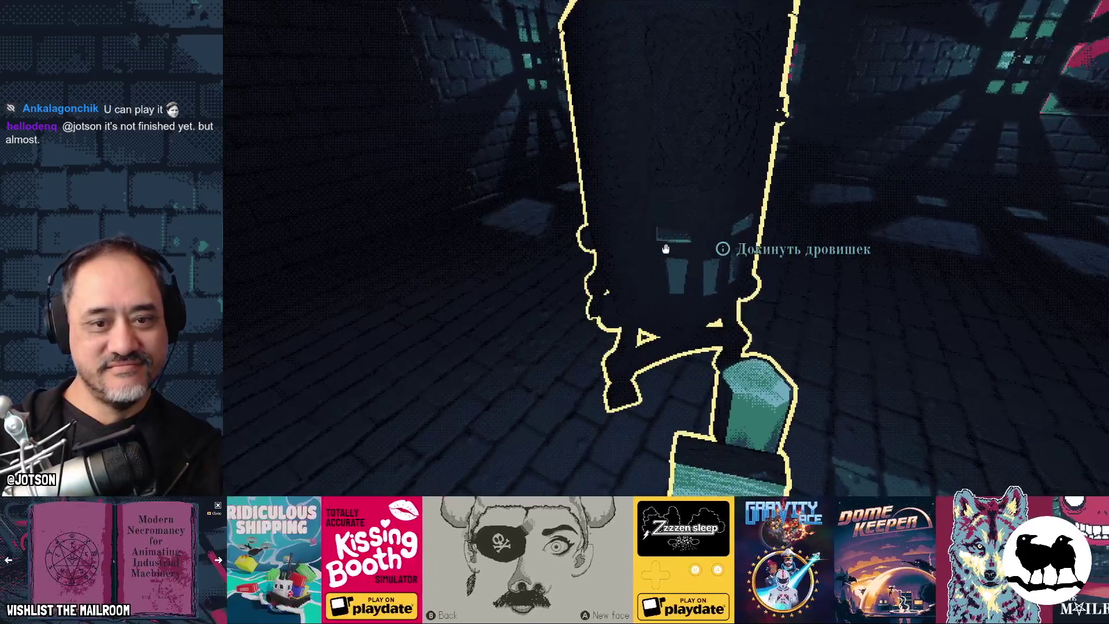
left_click_drag(666, 249, 665, 249)
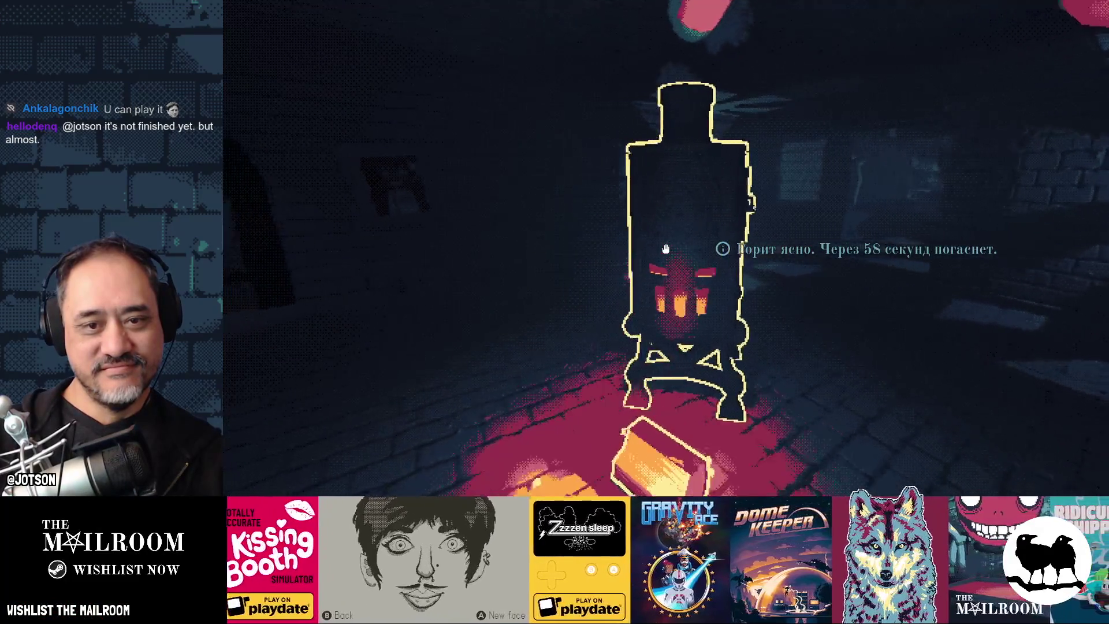
key("w")
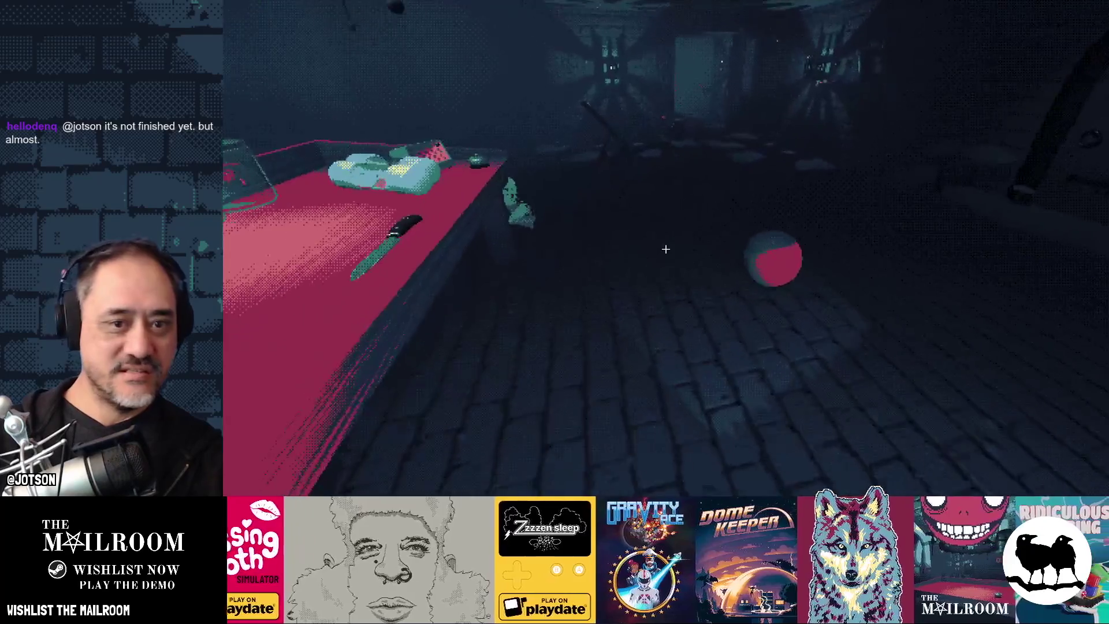
key("w")
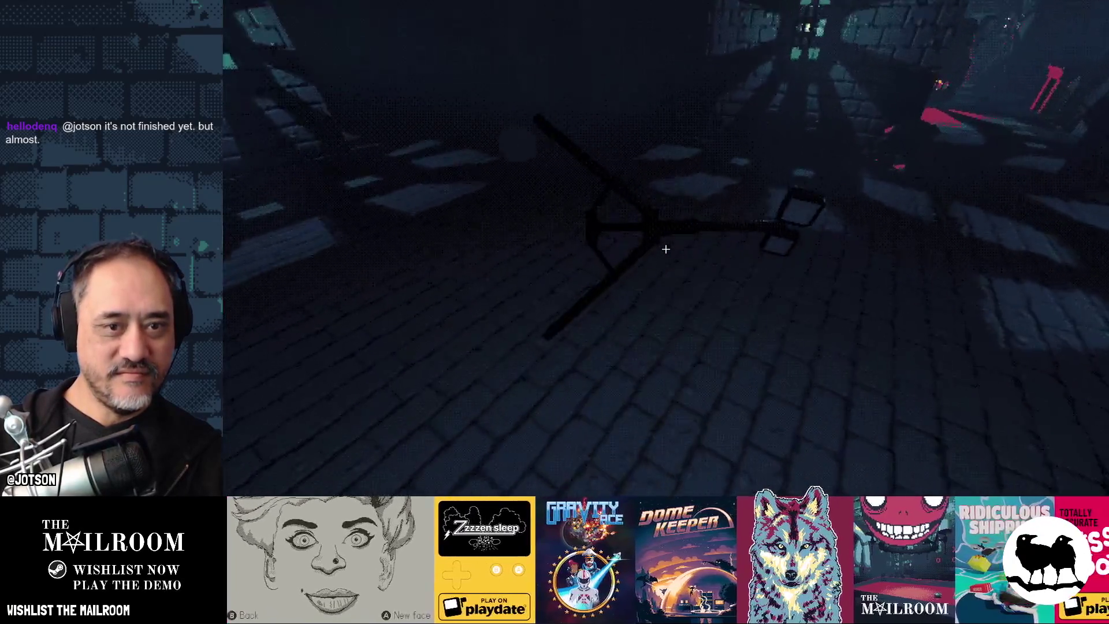
left_click(666, 249)
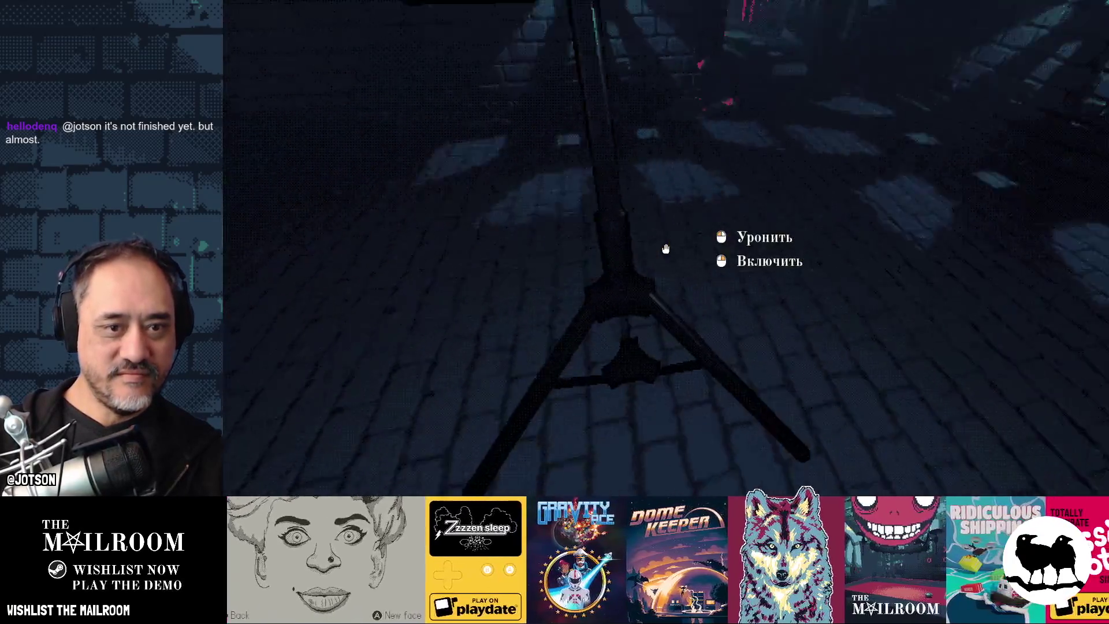
left_click(665, 249)
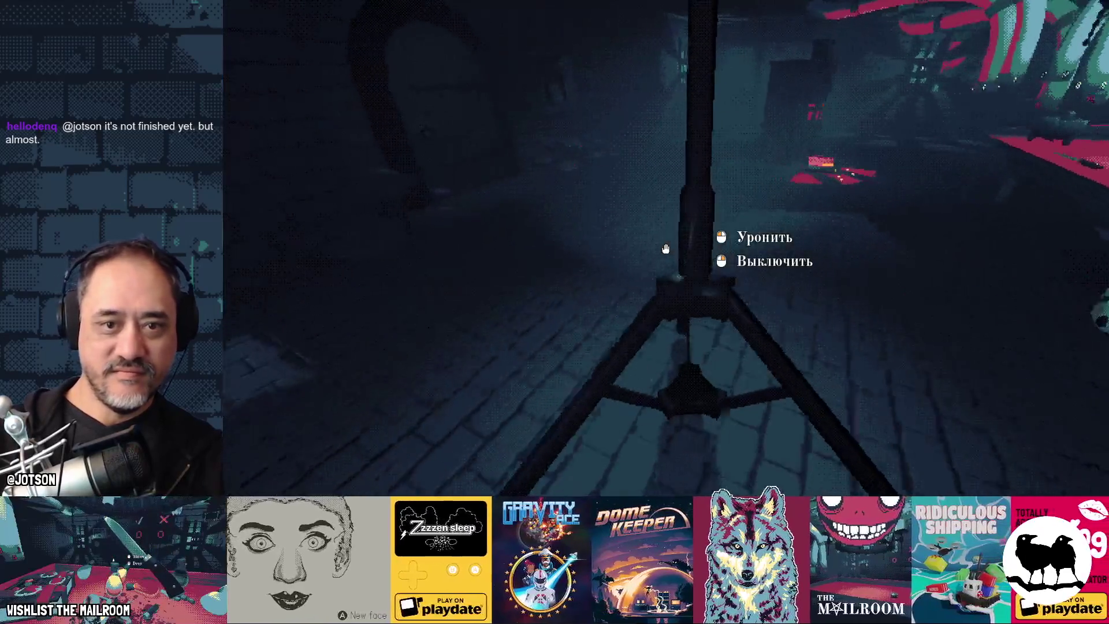
left_click(665, 249)
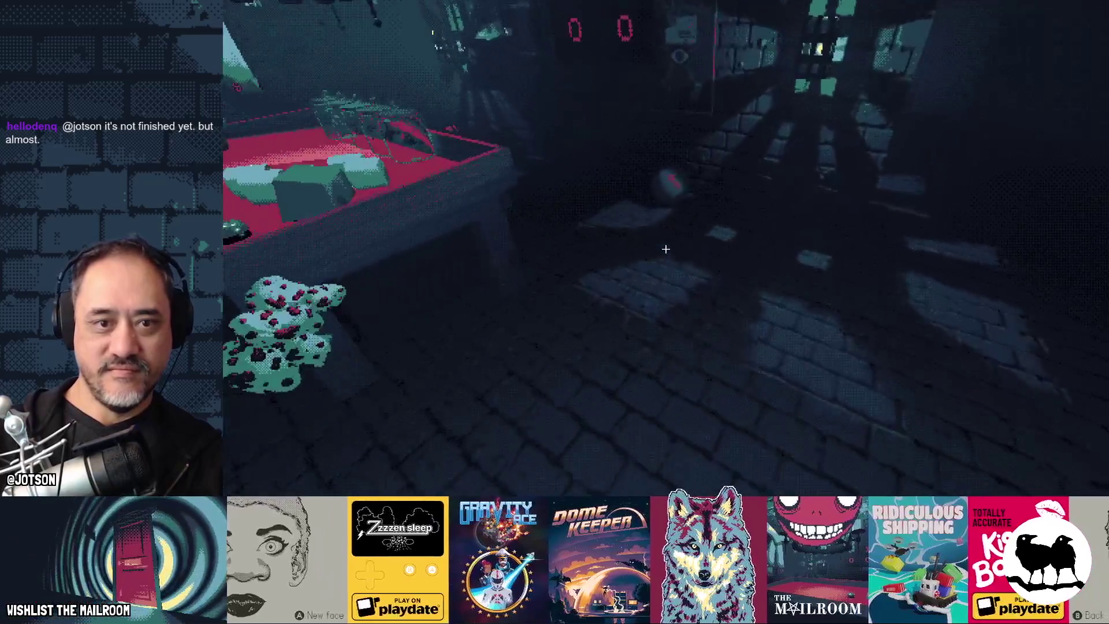
Grab the red ball, throw it down the hall, and stop the game.
left_click(666, 249)
left_click(666, 248)
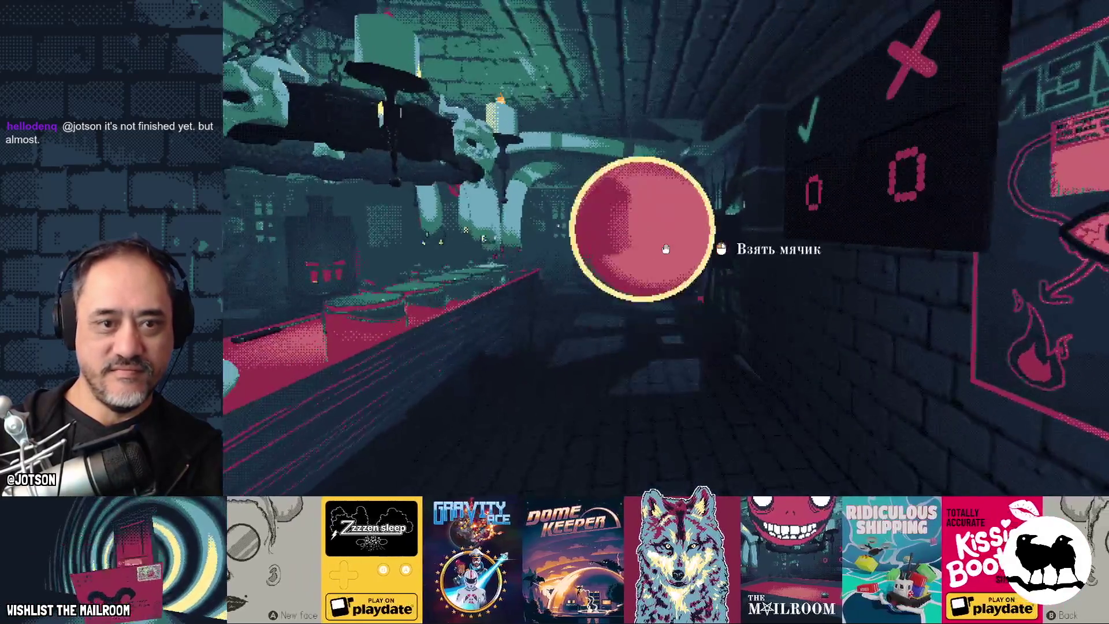
left_click(665, 249)
right_click(665, 249)
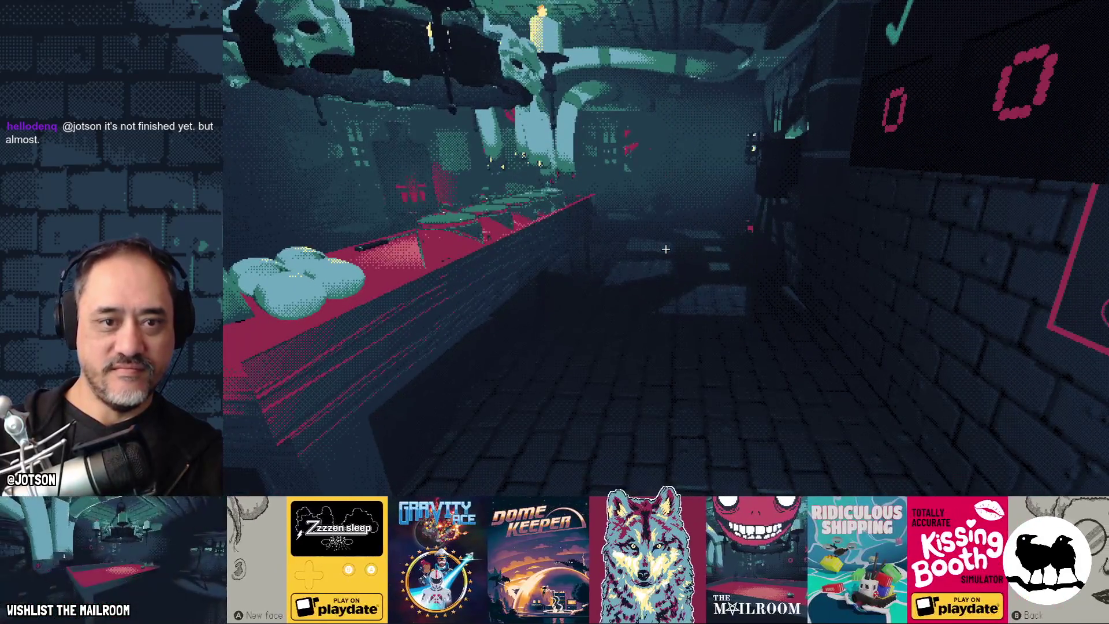
key("Escape")
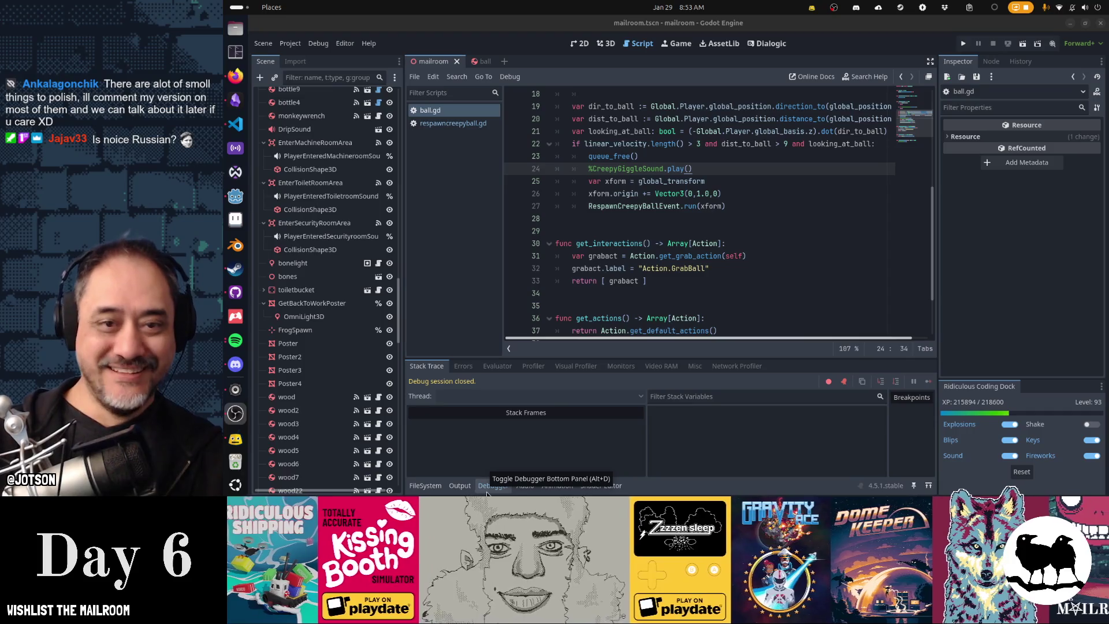
Collapse the Debugger panel to review ball.gd, then relaunch the game with F5.
left_click(487, 491)
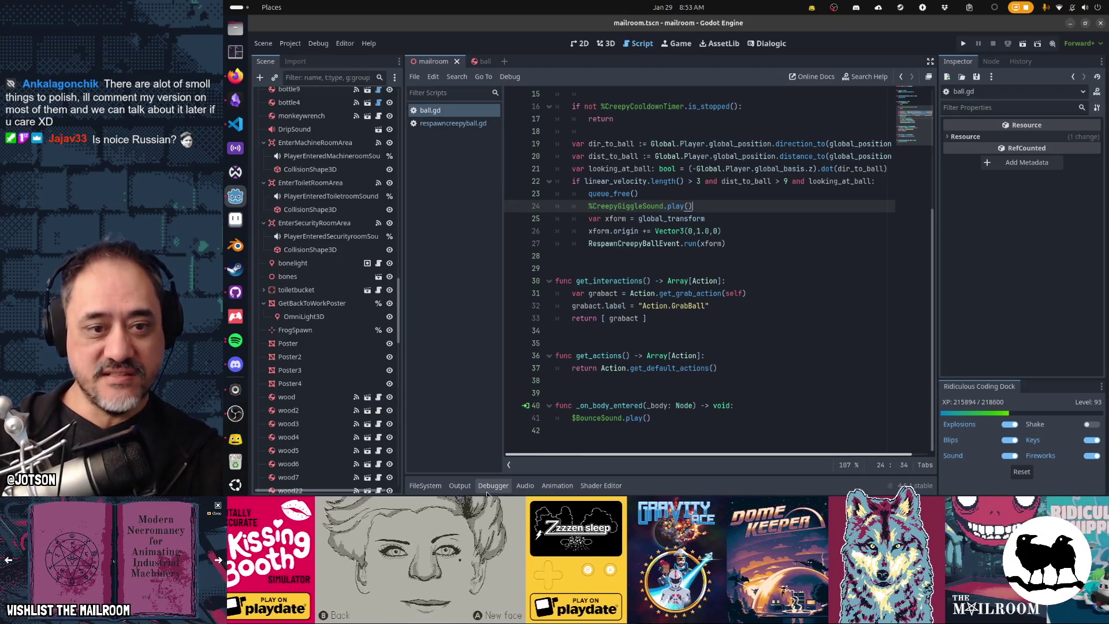
mouse_move(604, 371)
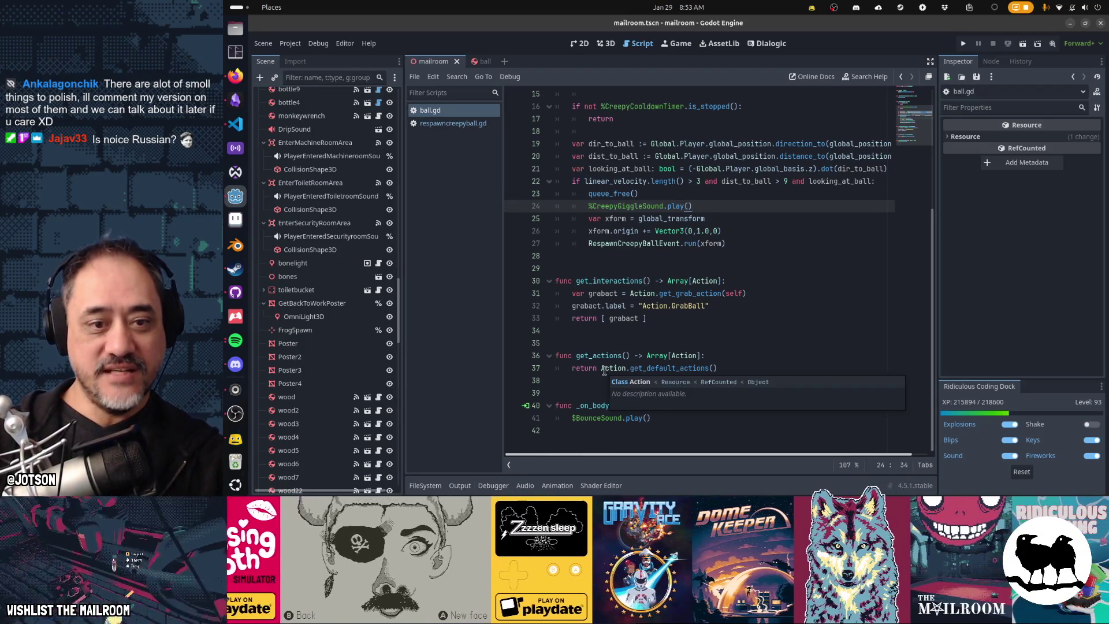
left_click(664, 280)
key("F5")
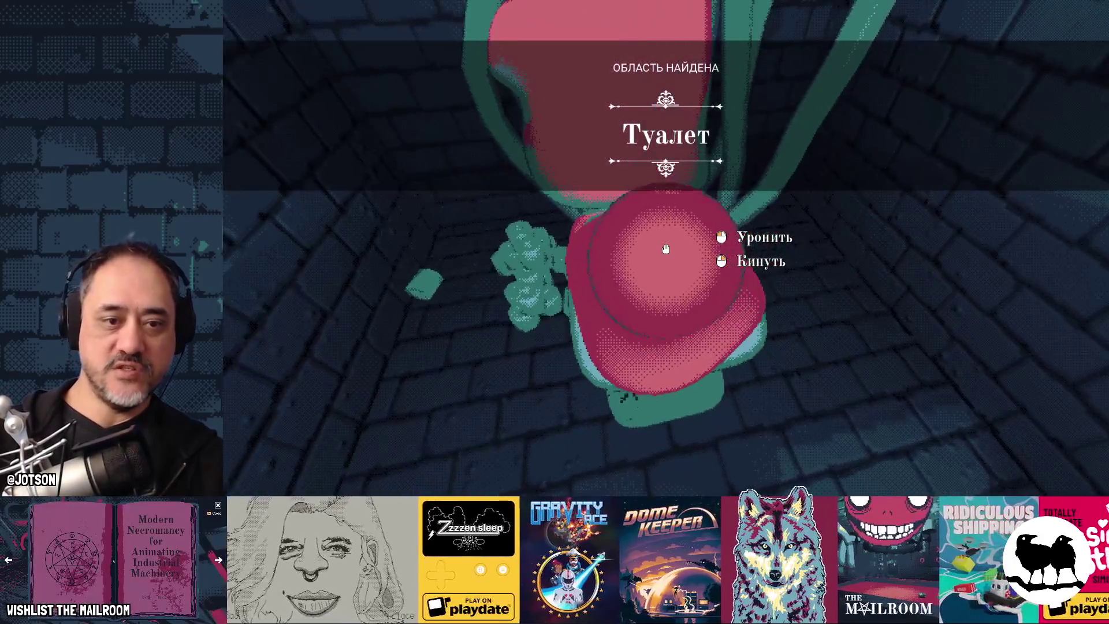
Play-test by repeatedly picking up, dropping and throwing the ball and red orb down the corridor.
left_click(666, 248)
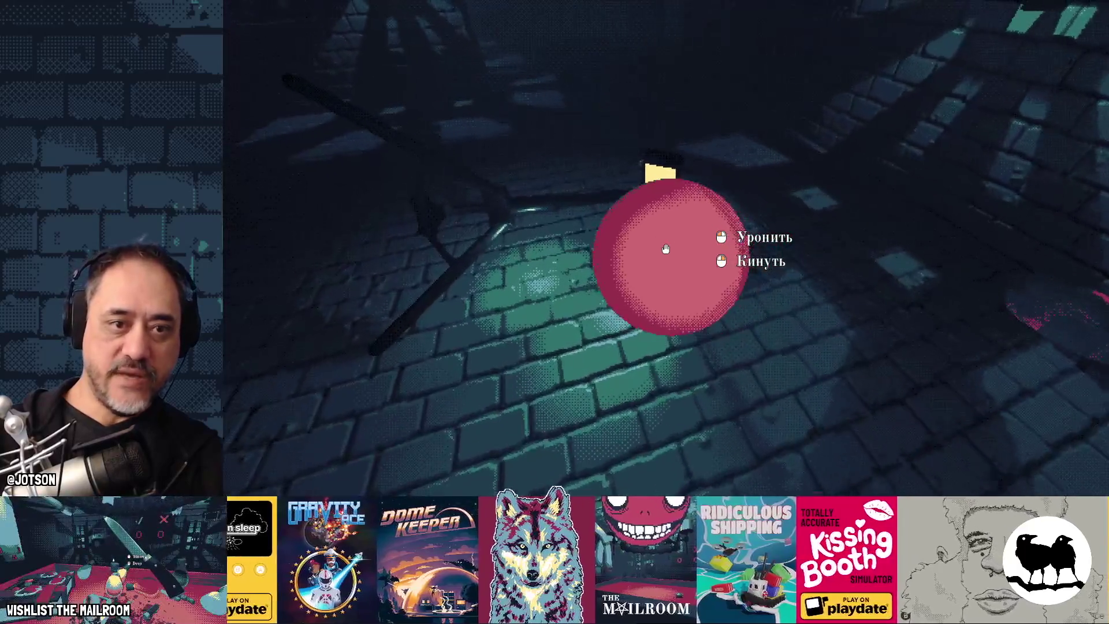
left_click(665, 249)
left_click(665, 249)
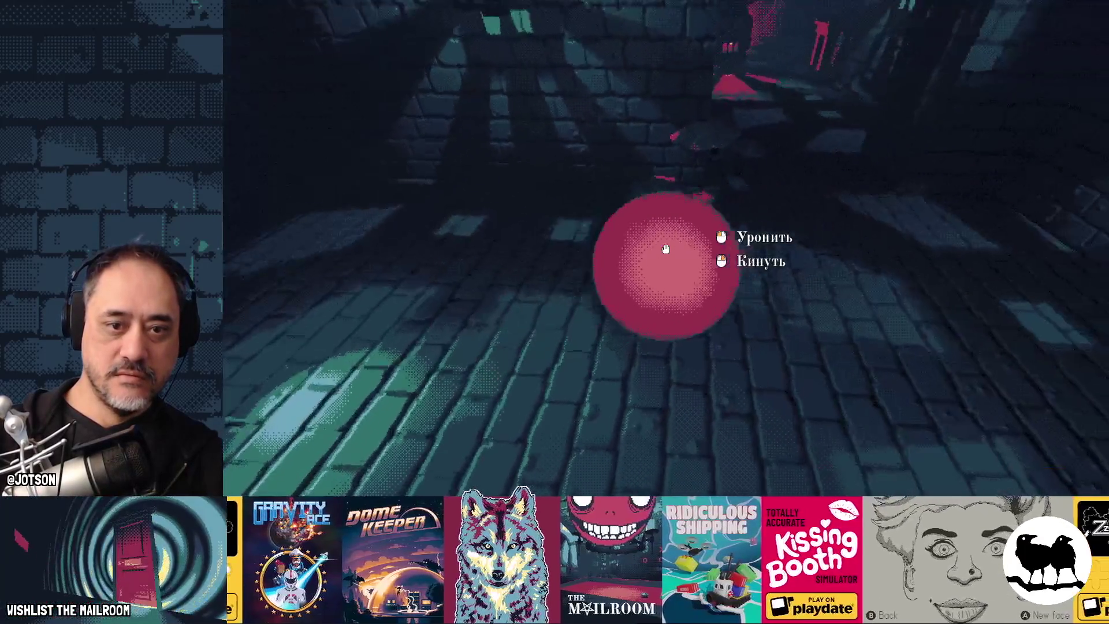
right_click(666, 248)
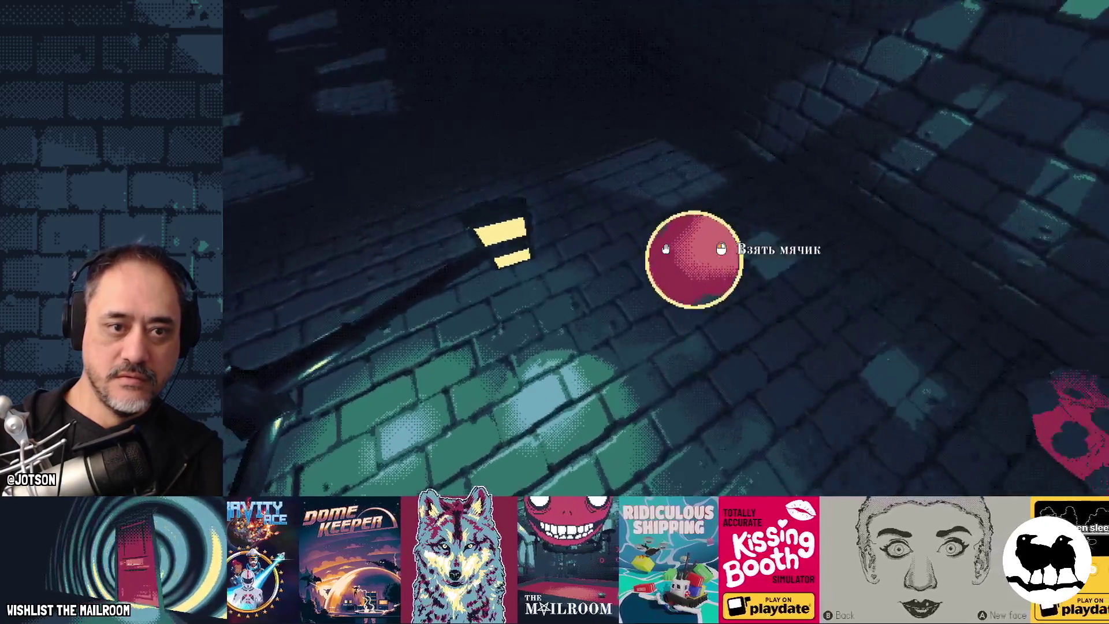
left_click(666, 249)
left_click(665, 249)
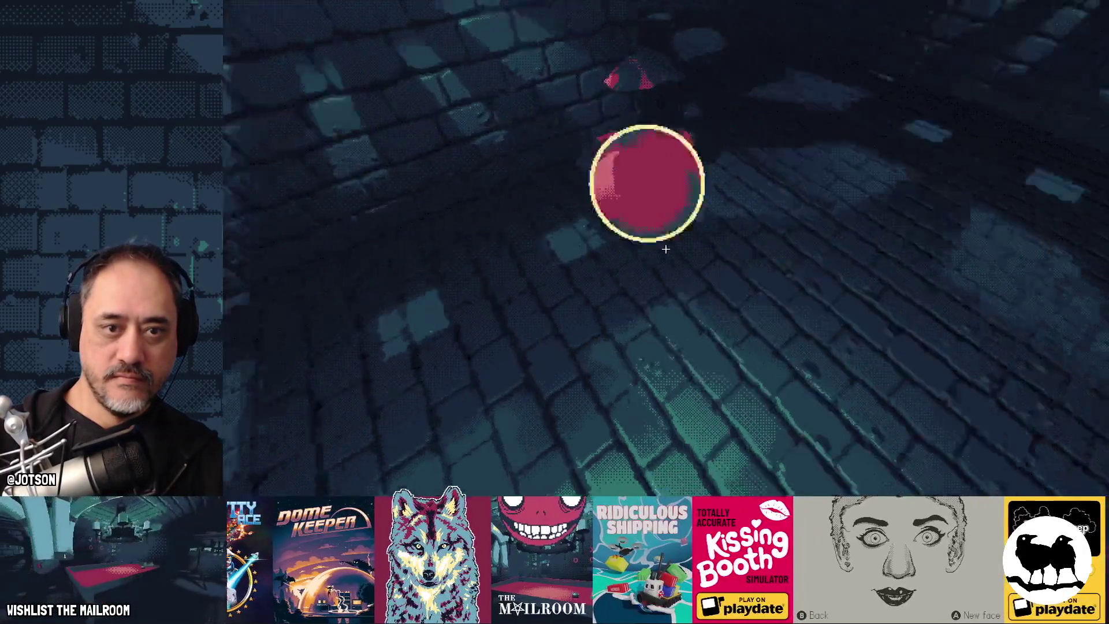
left_click(665, 249)
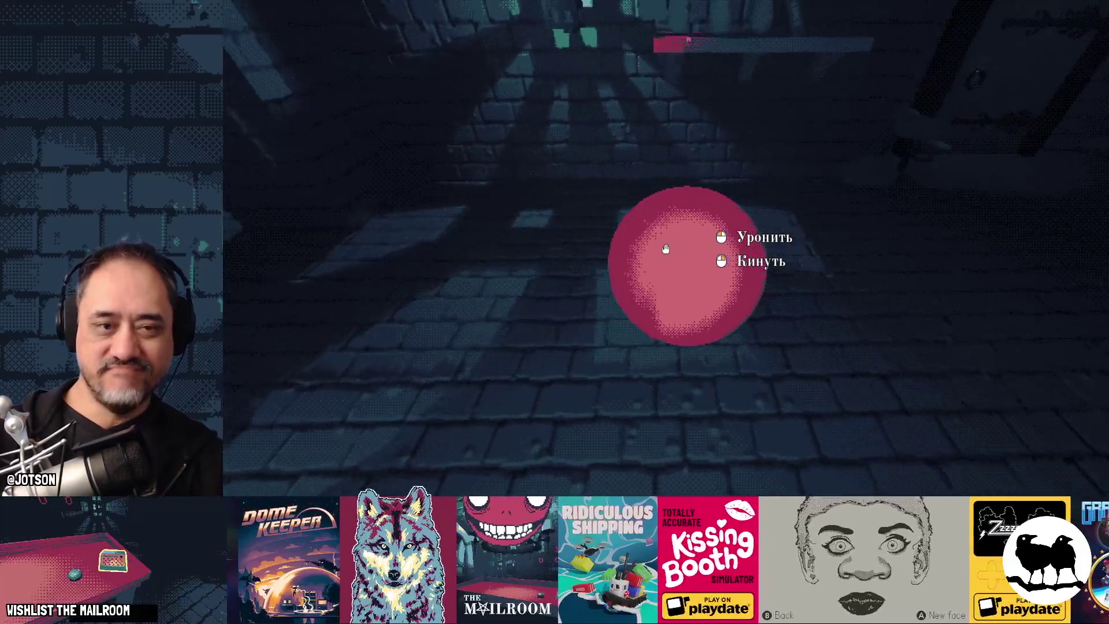
left_click(665, 249)
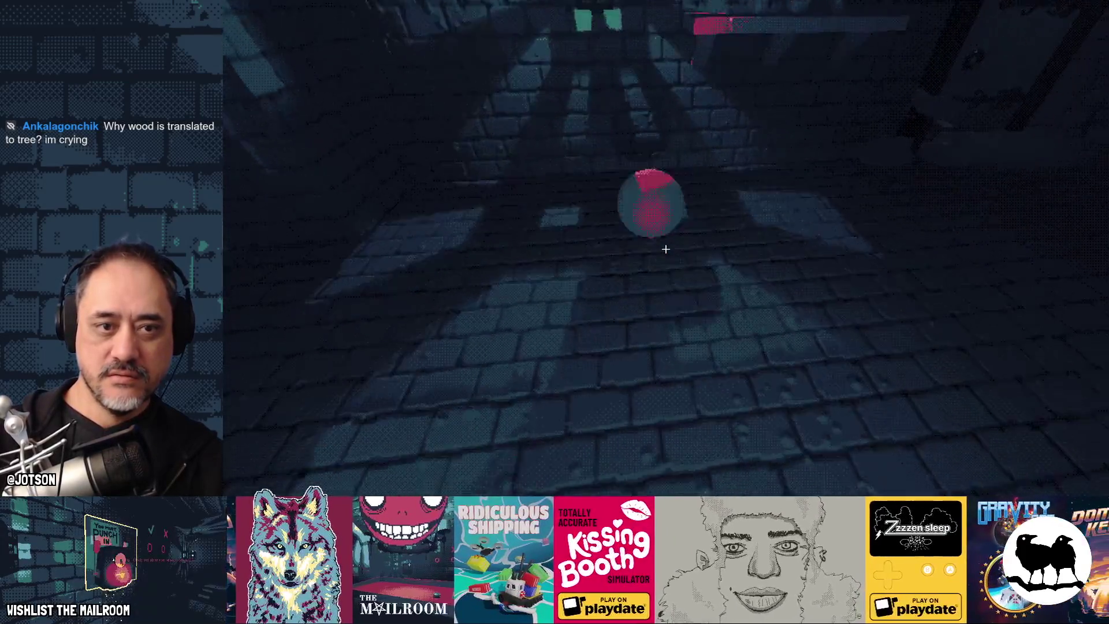
left_click(665, 249)
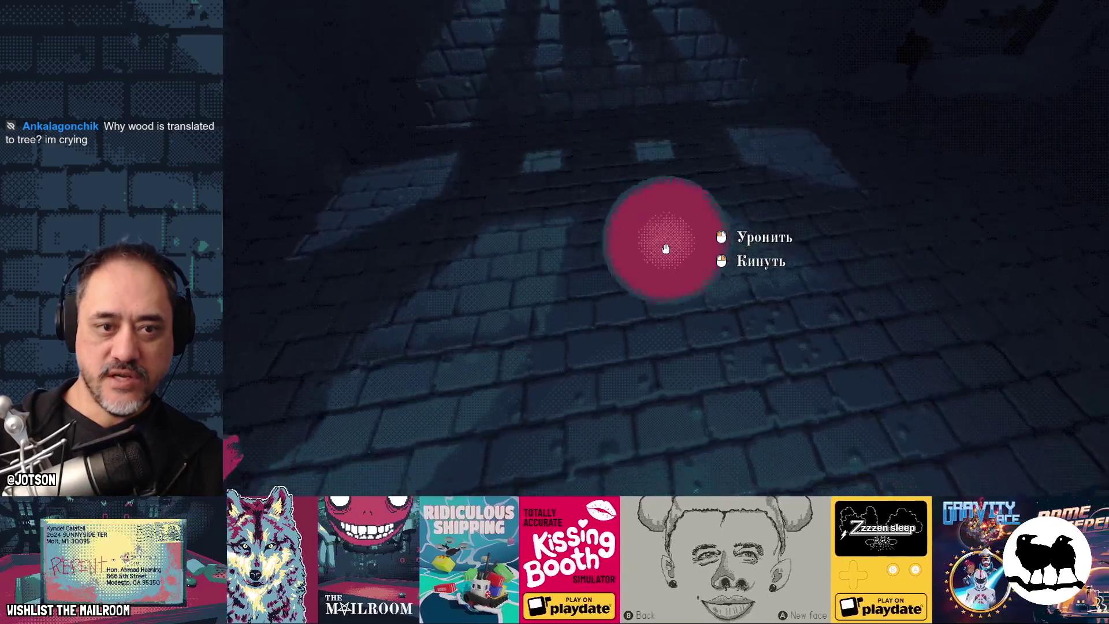
right_click(665, 249)
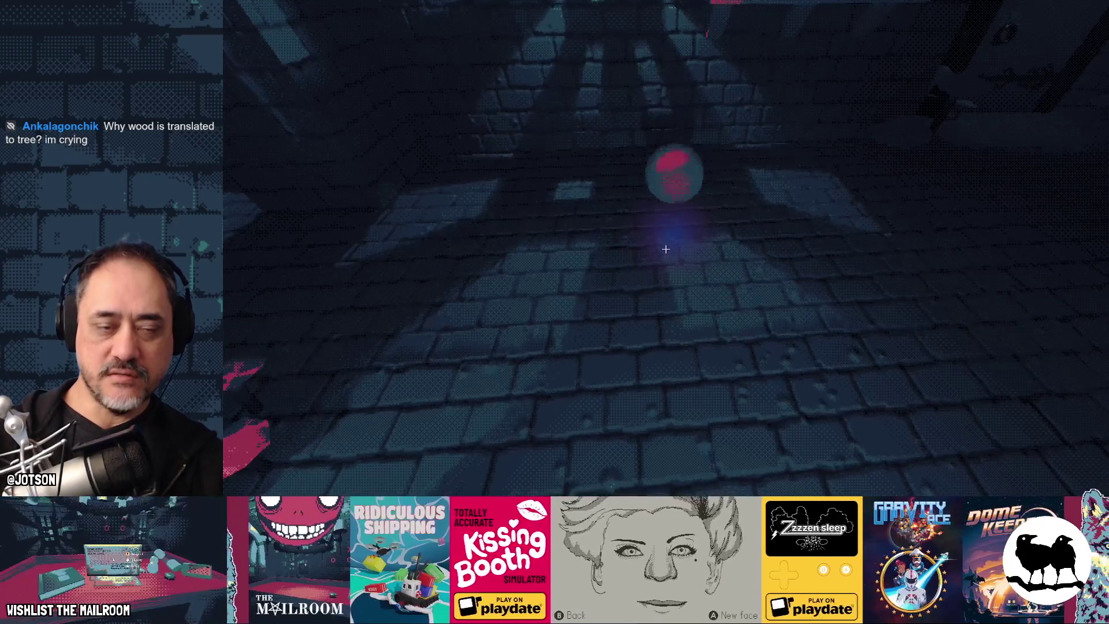
left_click(665, 249)
left_click(665, 249)
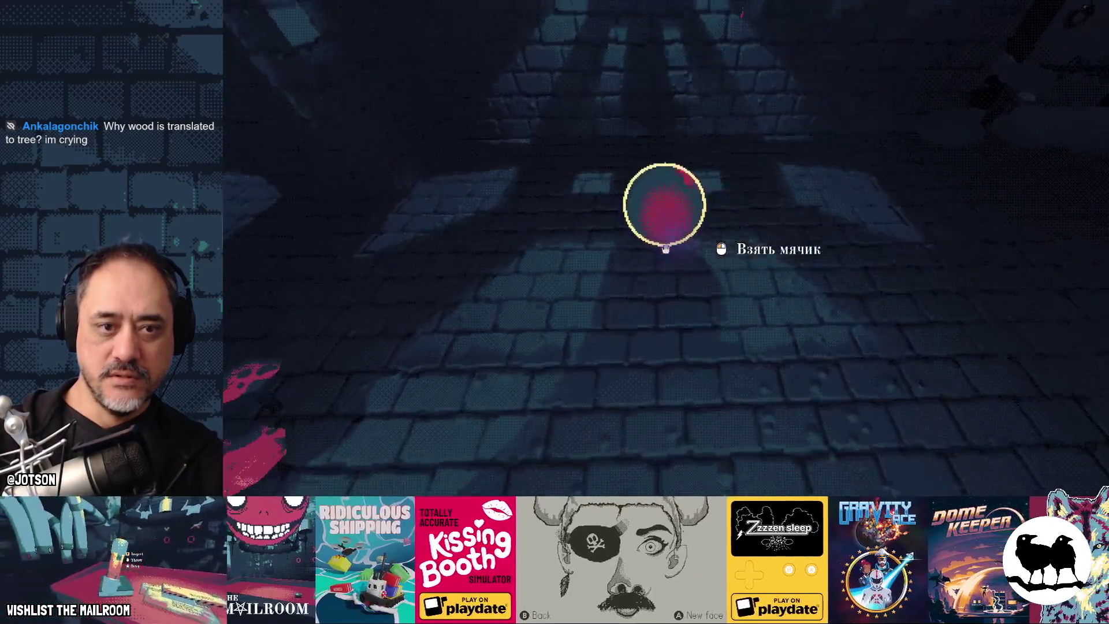
left_click(665, 249)
left_click(665, 249)
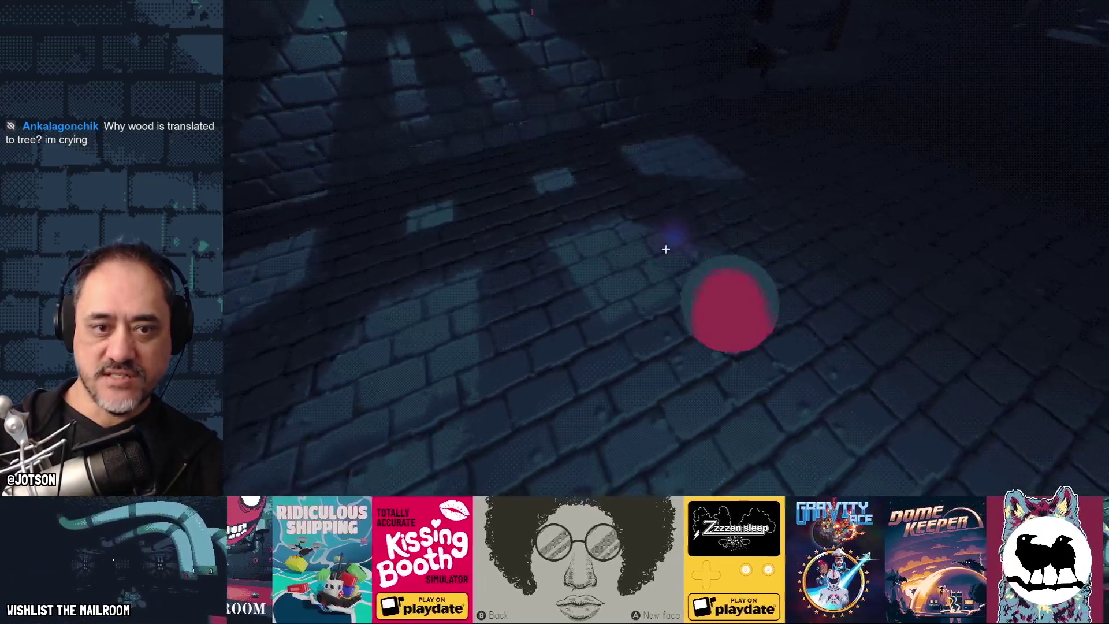
left_click(665, 249)
left_click(665, 249)
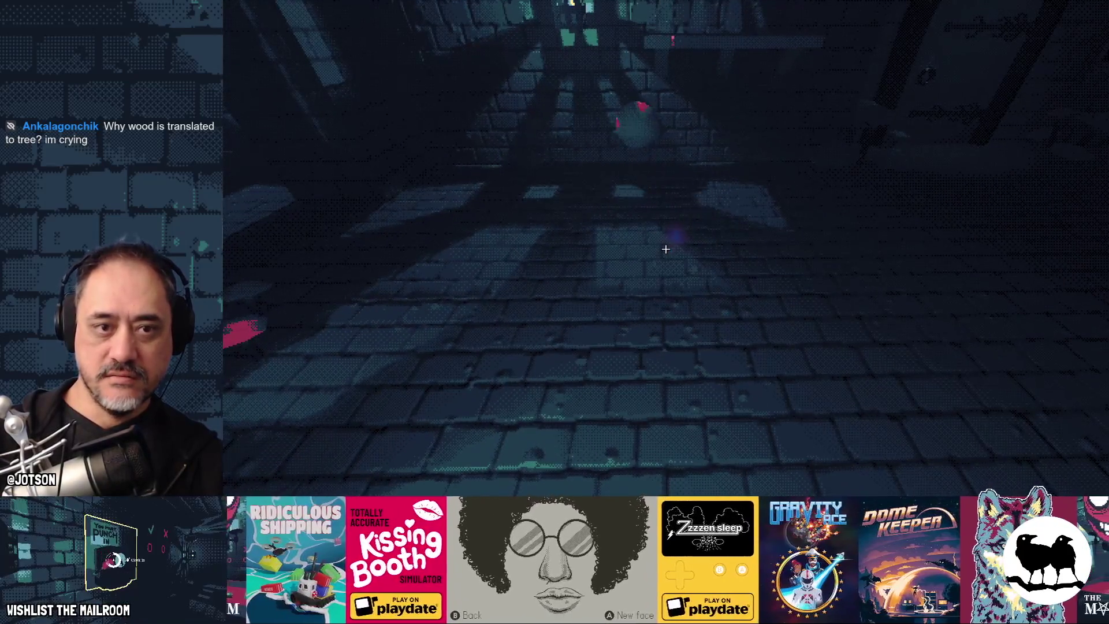
From the pause menu, set the game's Настройки language (Язык) back to English.
key("Escape")
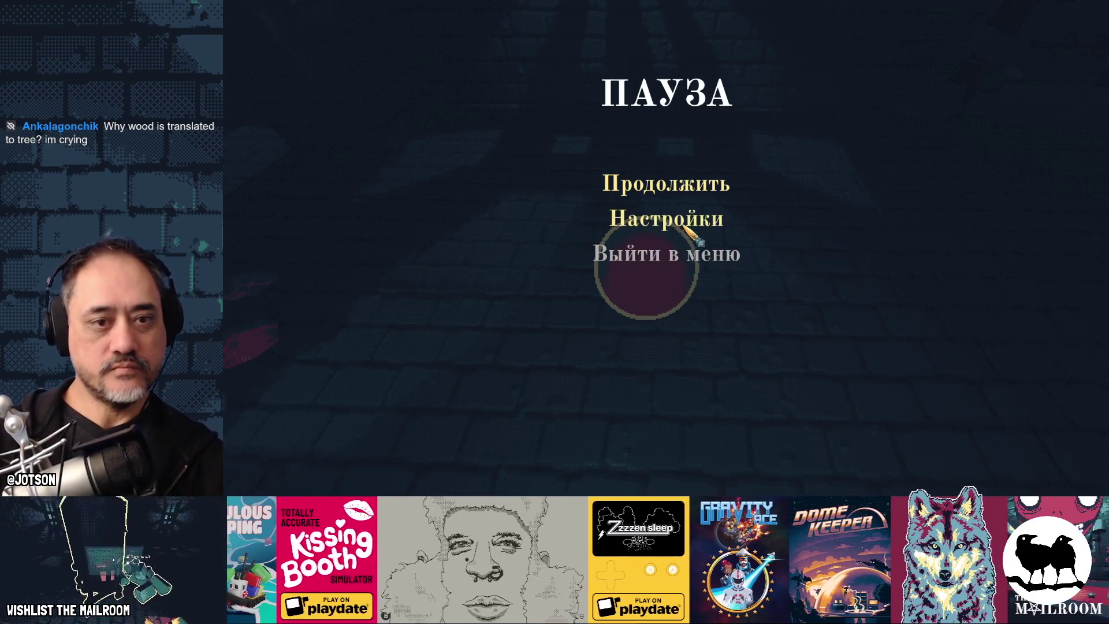
left_click(621, 220)
left_click(641, 223)
left_click(641, 241)
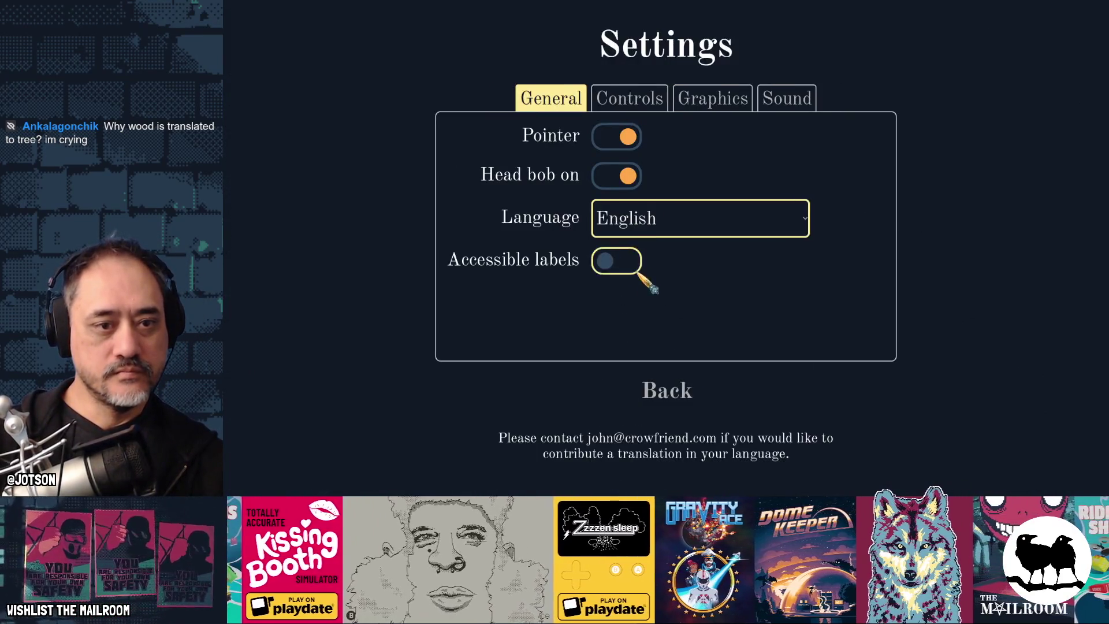
left_click(670, 390)
Quit the game to its main menu and bring Obsidian's Gamedev TODO board forward.
left_click(692, 257)
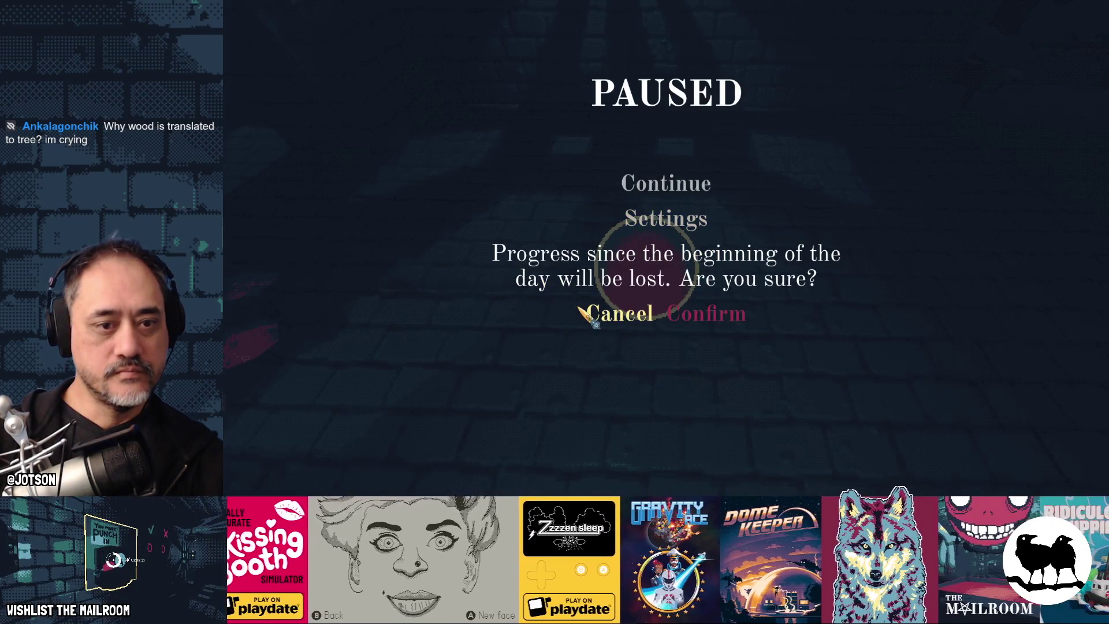
left_click(698, 319)
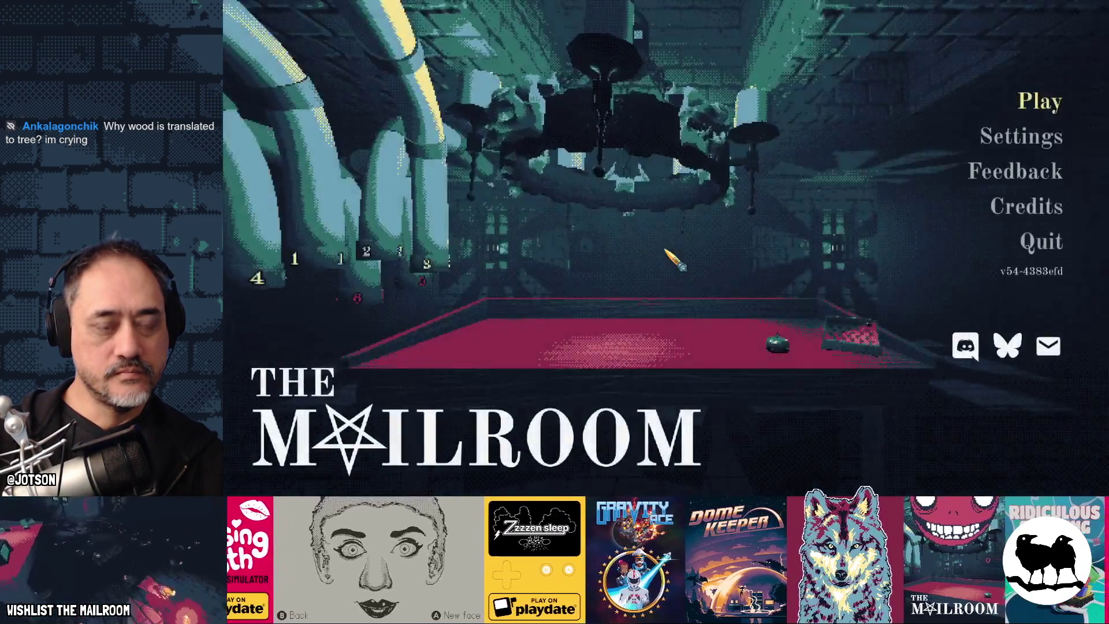
key("super")
left_click(235, 87)
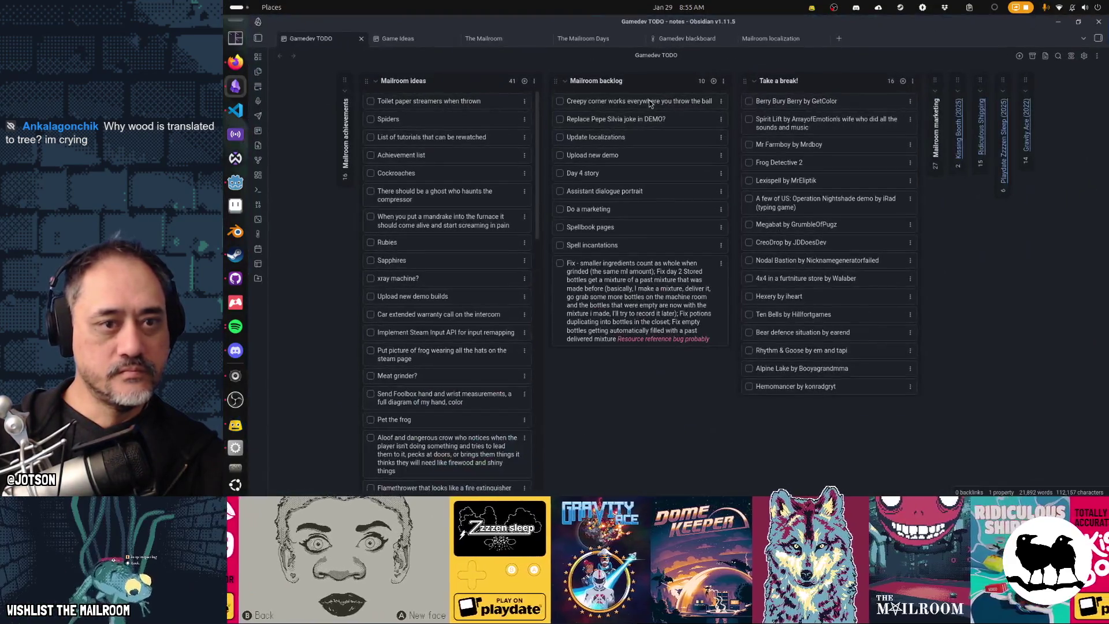
Add the card 'Change ball to soccer ball because World Cup' atop the Mailroom backlog.
left_click(713, 82)
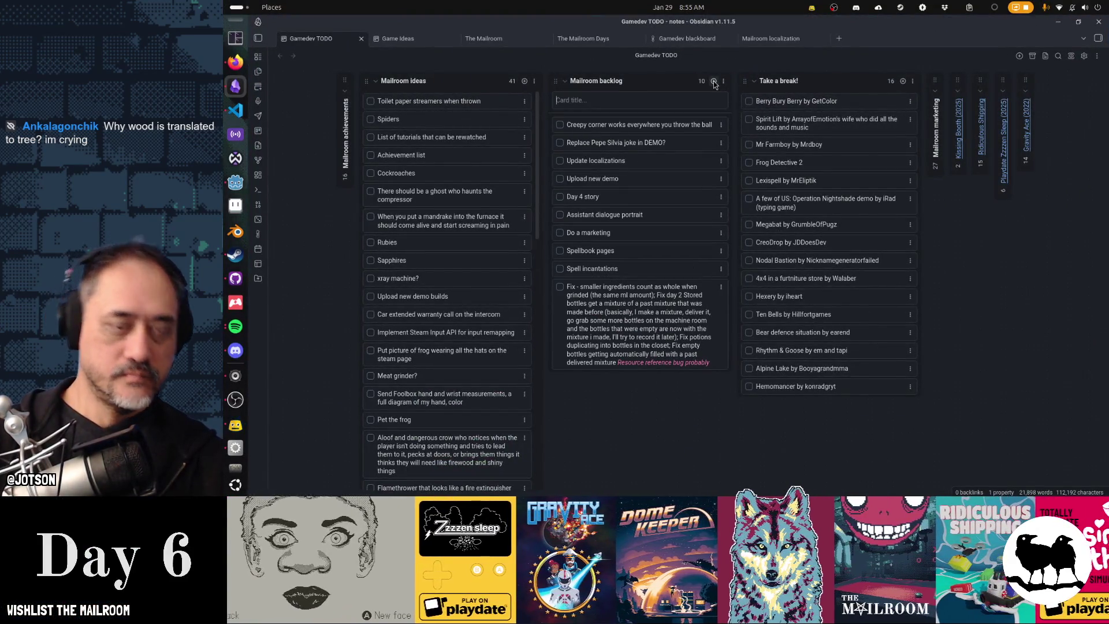
type("Change b")
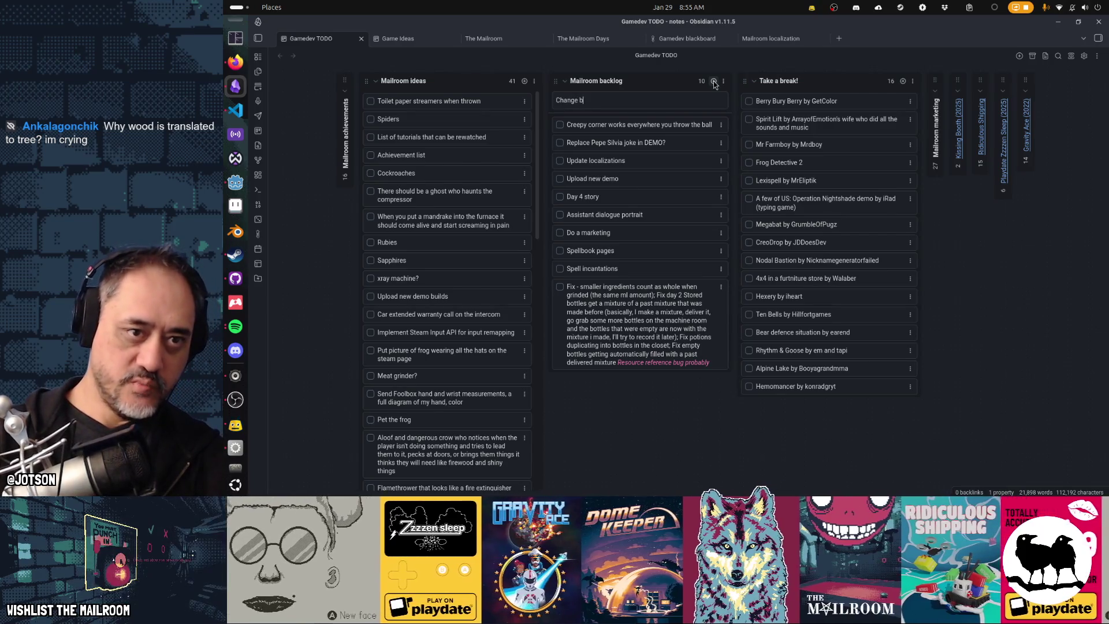
type("all to soccer")
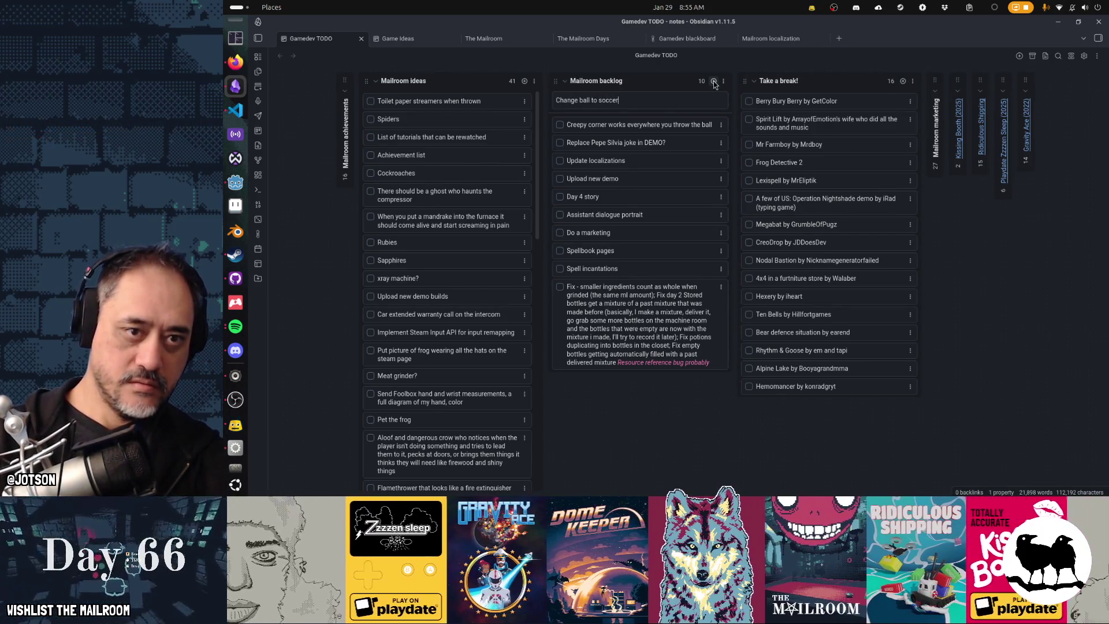
type(" ball because World Cup")
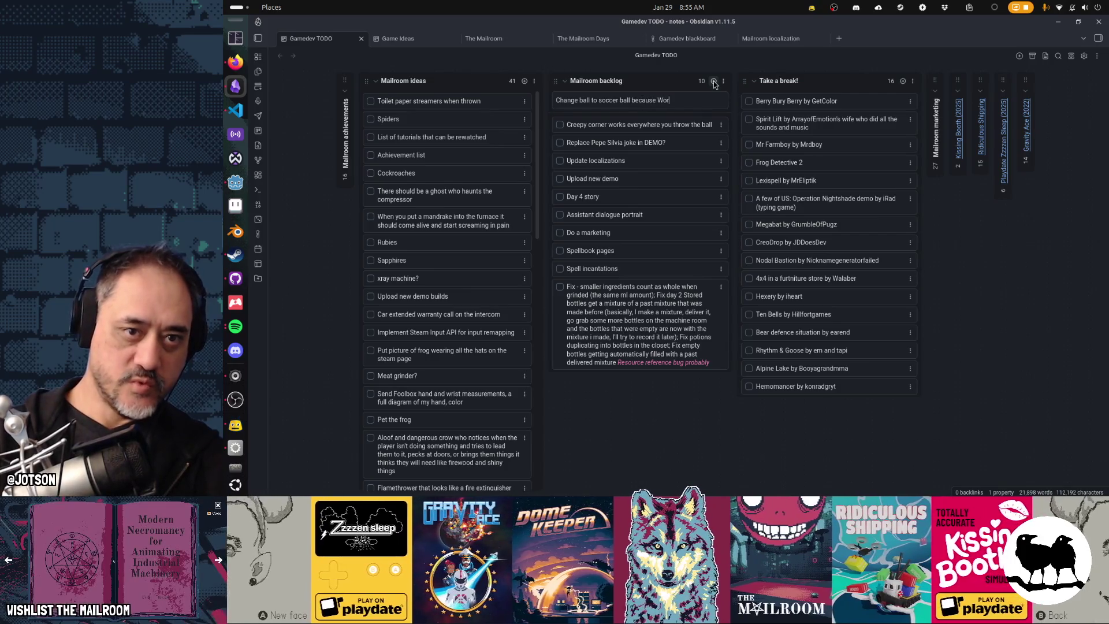
key("Return")
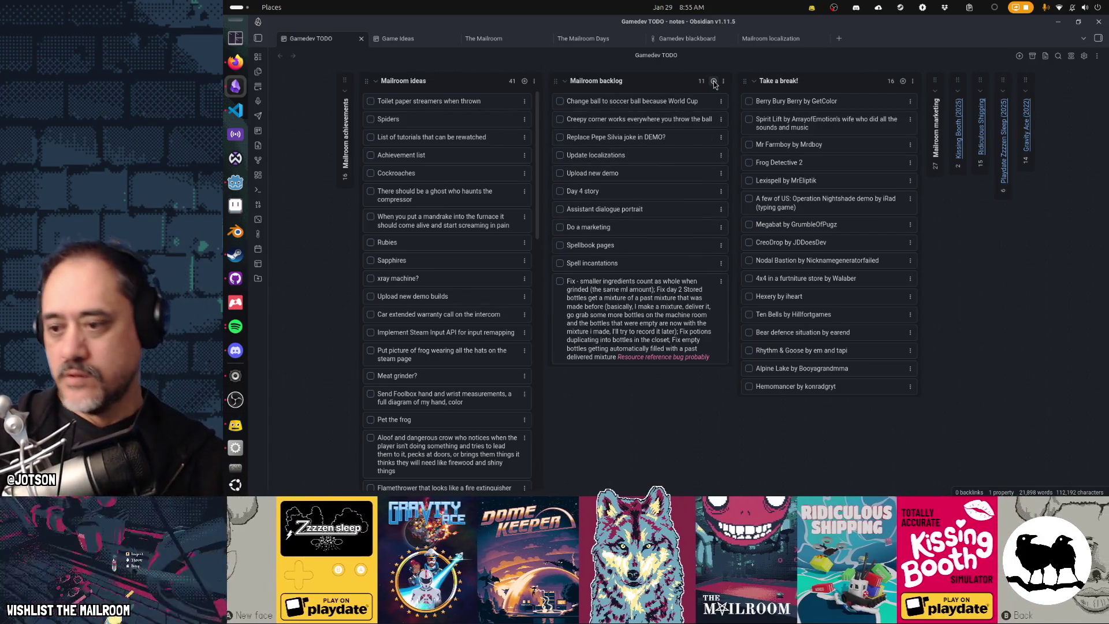
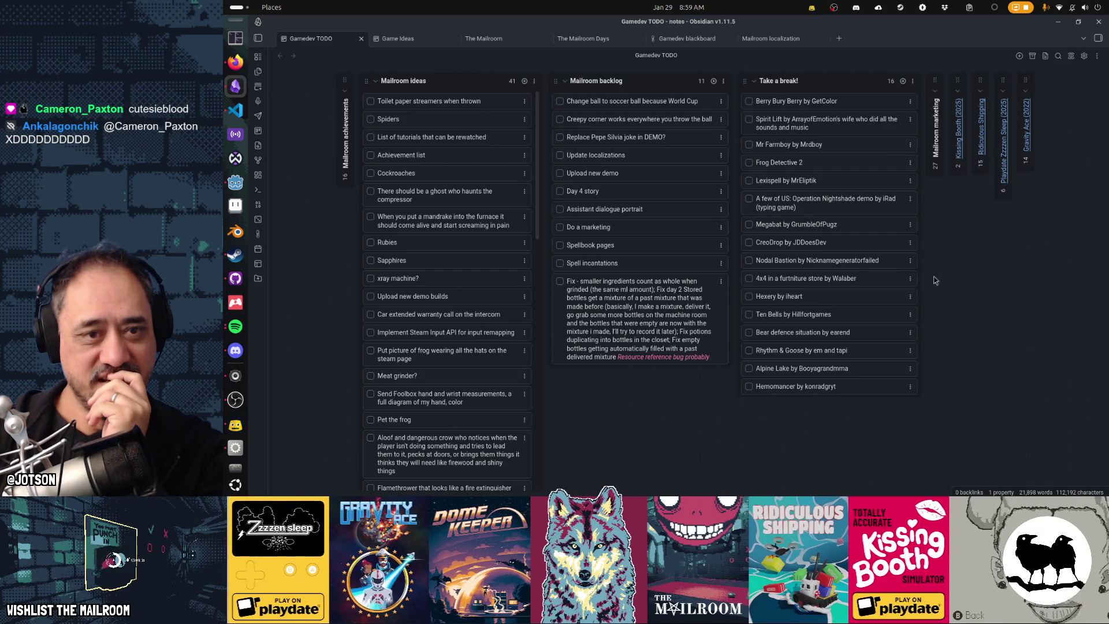
Move the 'Change ball to soccer ball' card to the bottom of Mailroom backlog and check off Creepy corner.
left_click_drag(669, 101, 649, 305)
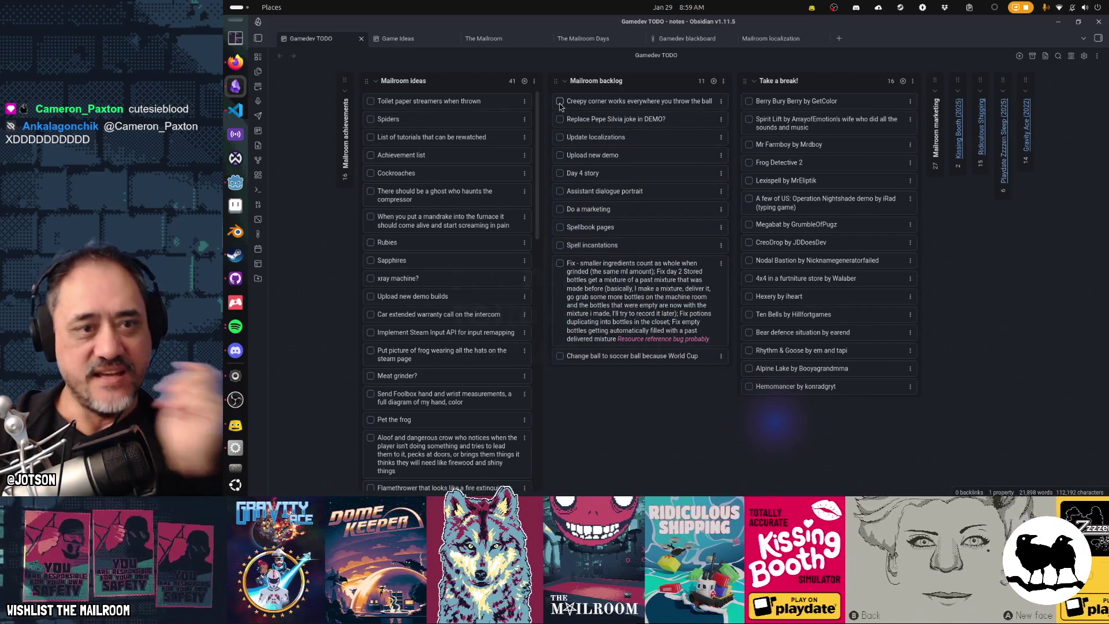
double_click(587, 101)
key("Return")
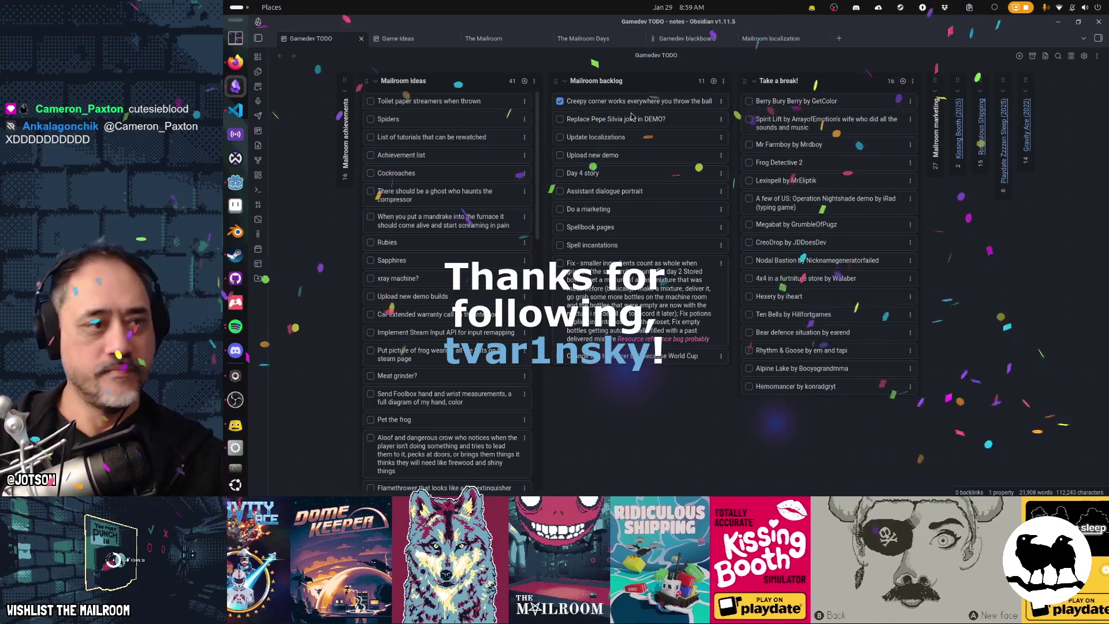
key("alt+Tab")
key("alt+Tab")
key("alt+Tab")
key("alt+Tab")
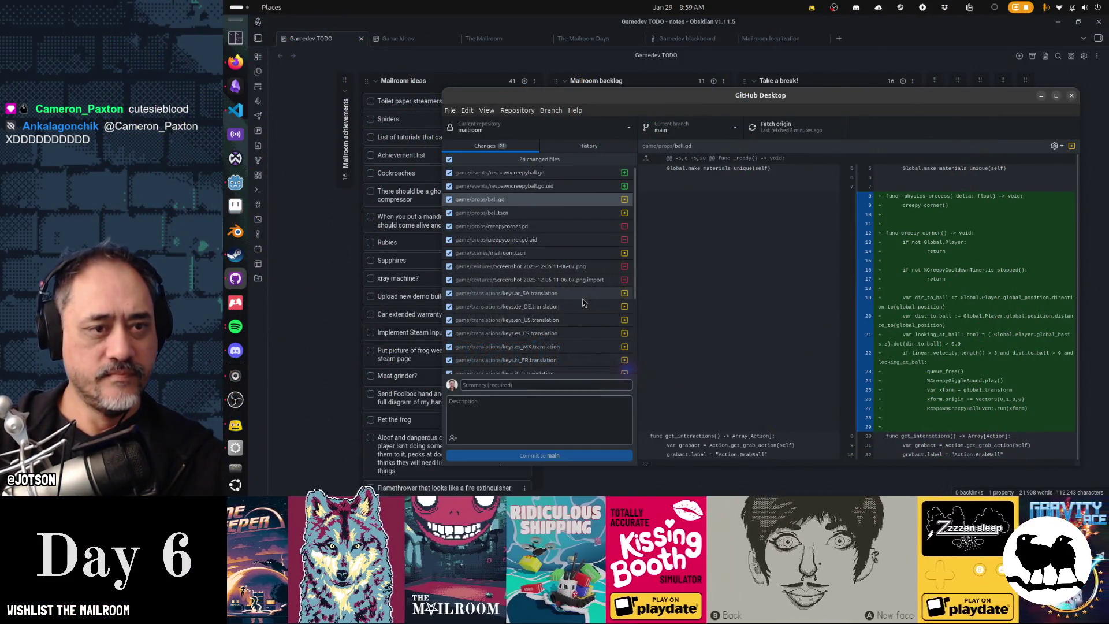
Scroll through the 24 changed files in GitHub Desktop, then return to the Godot editor.
scroll(583, 303, "down", 5)
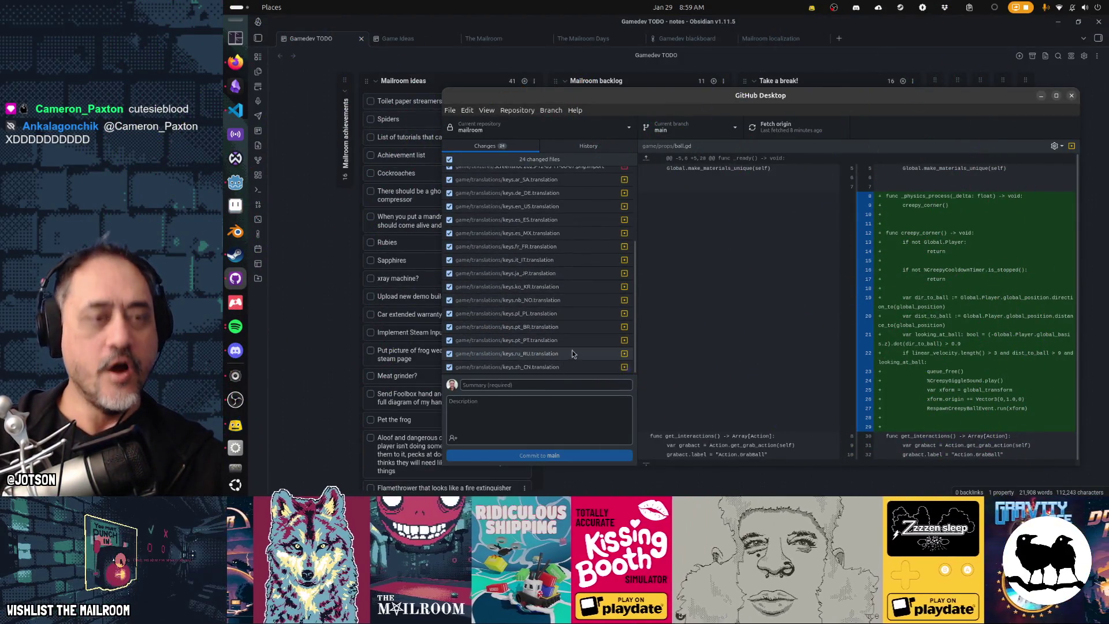
left_click(235, 184)
Replace the giggle's .play() call on line 24 with Global.play_sound(%CreepyGiggleSound).
left_click(794, 209)
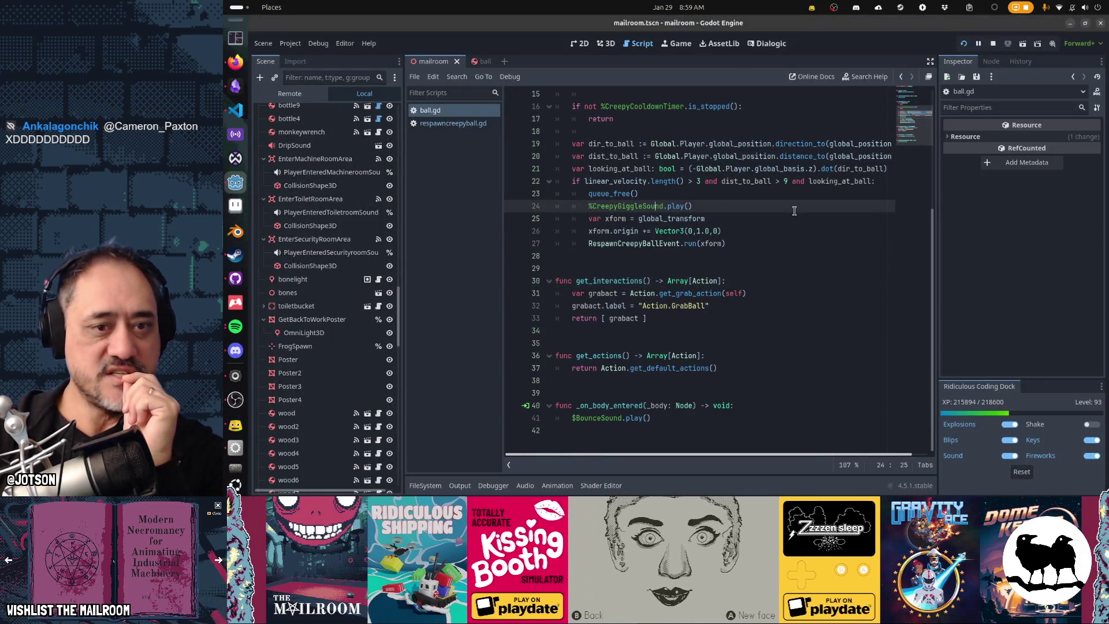
key("ctrl+shift+Right")
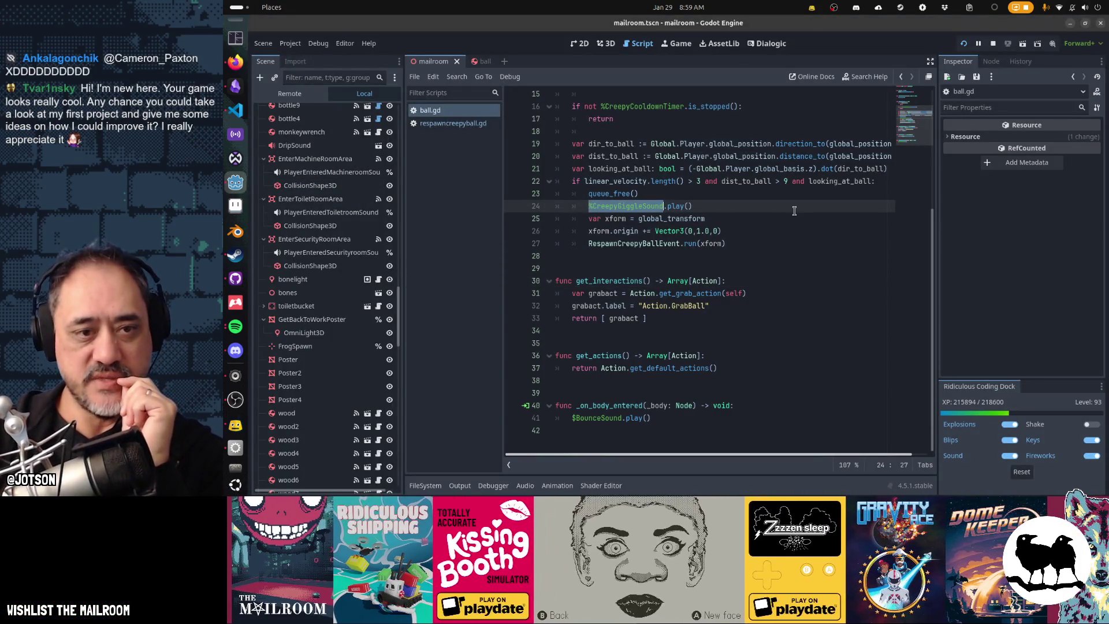
key("Left")
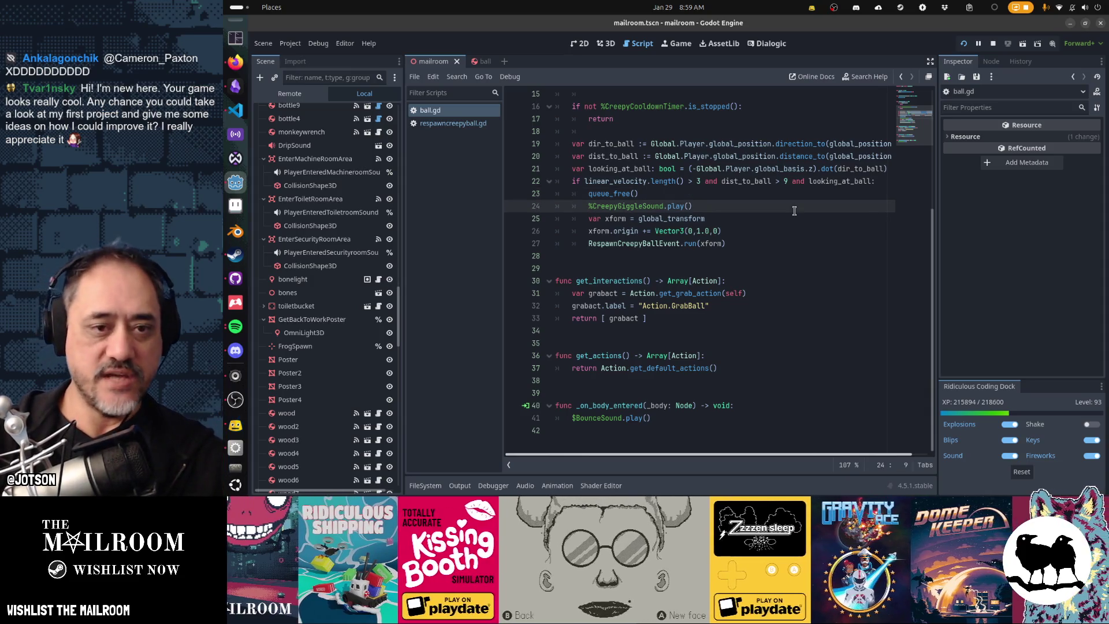
type("Global.pl")
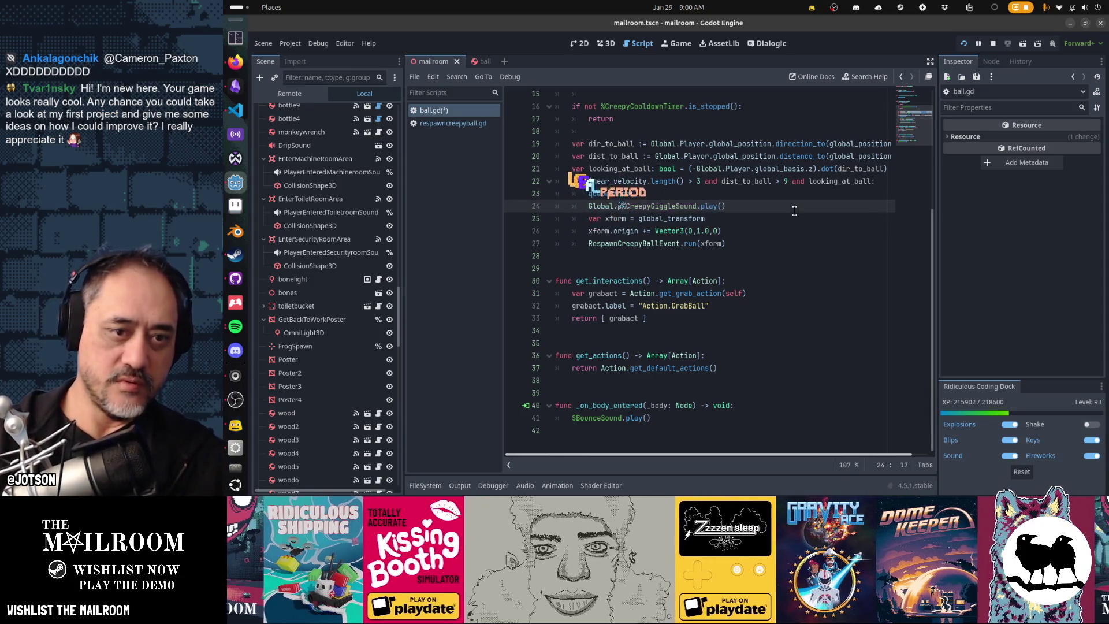
type("ay-")
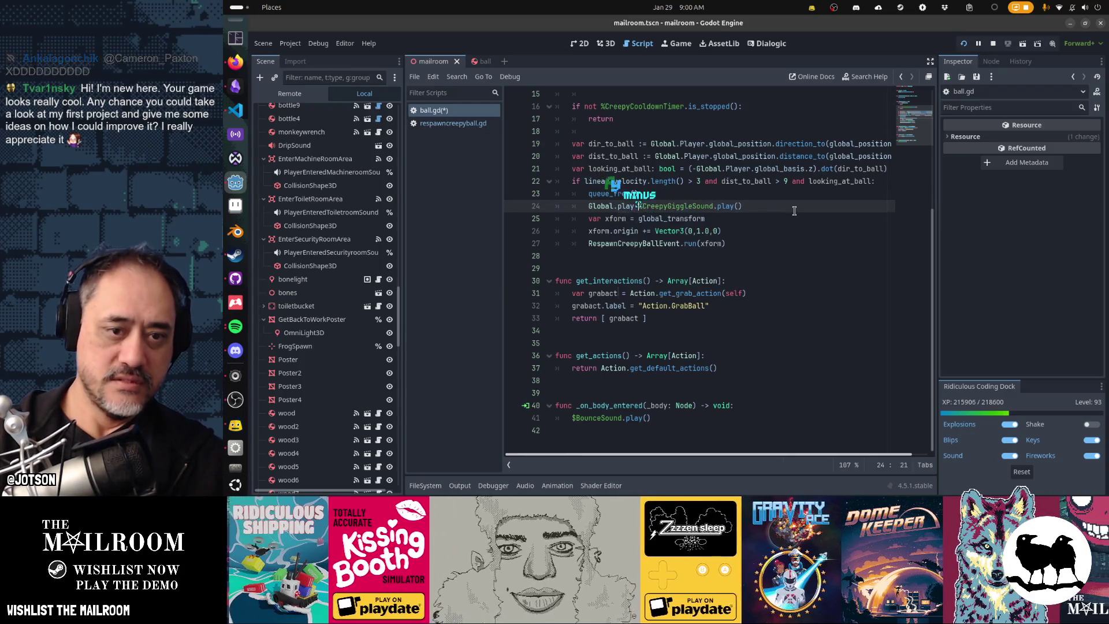
key("BackSpace")
type("_sound")
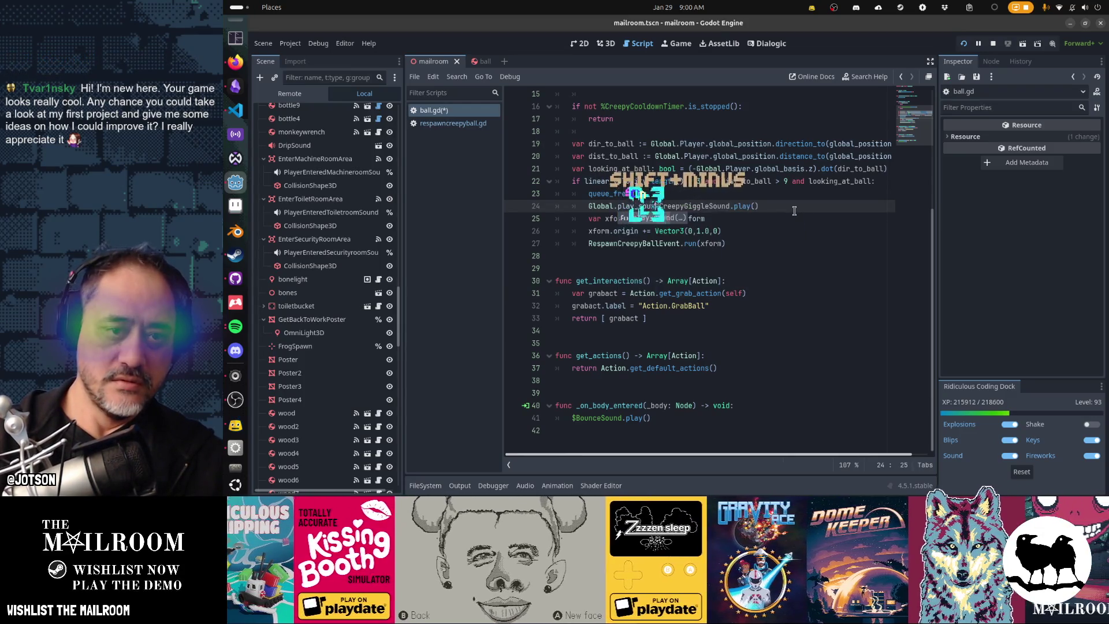
type("(")
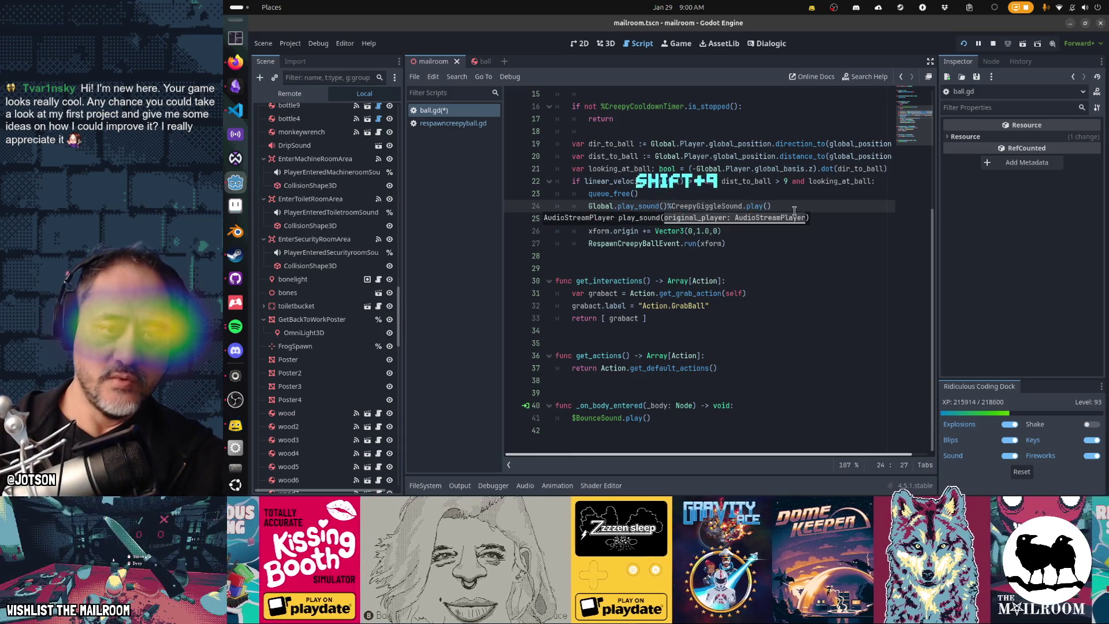
key("Delete")
left_click(794, 211)
key("BackSpace")
key("BackSpace")
key("BackSpace")
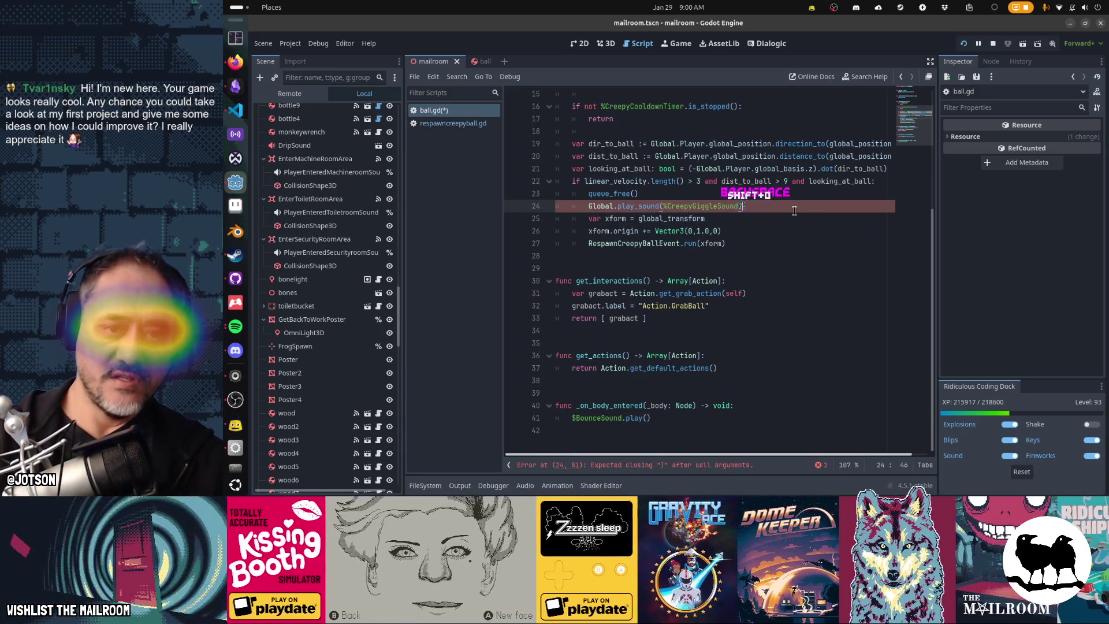
type(")")
key("Home")
key("Home")
Save ball.gd and run the project with F5 to test it.
key("Down")
key("Down")
key("ctrl+s")
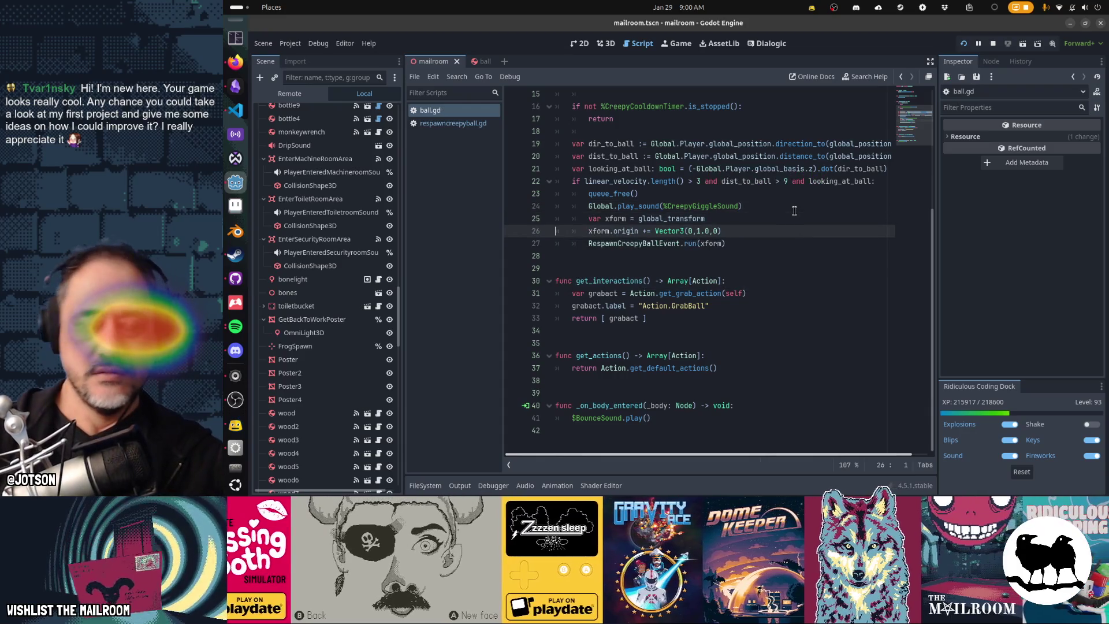
key("F5")
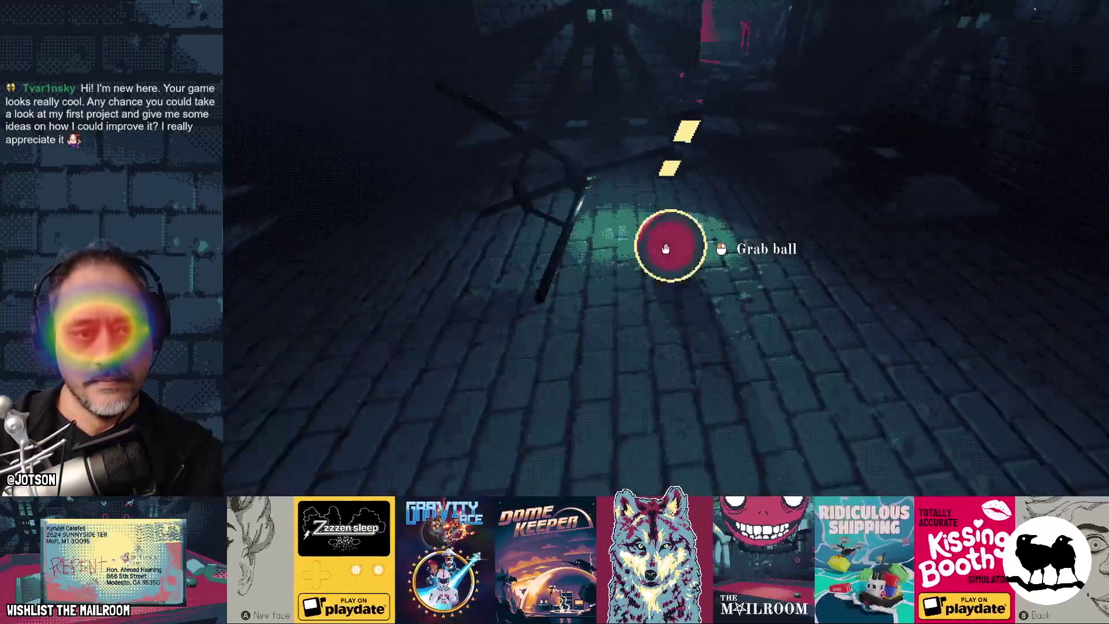
Grab and throw the red ball several times, then pause the game and return to Godot.
left_click(665, 249)
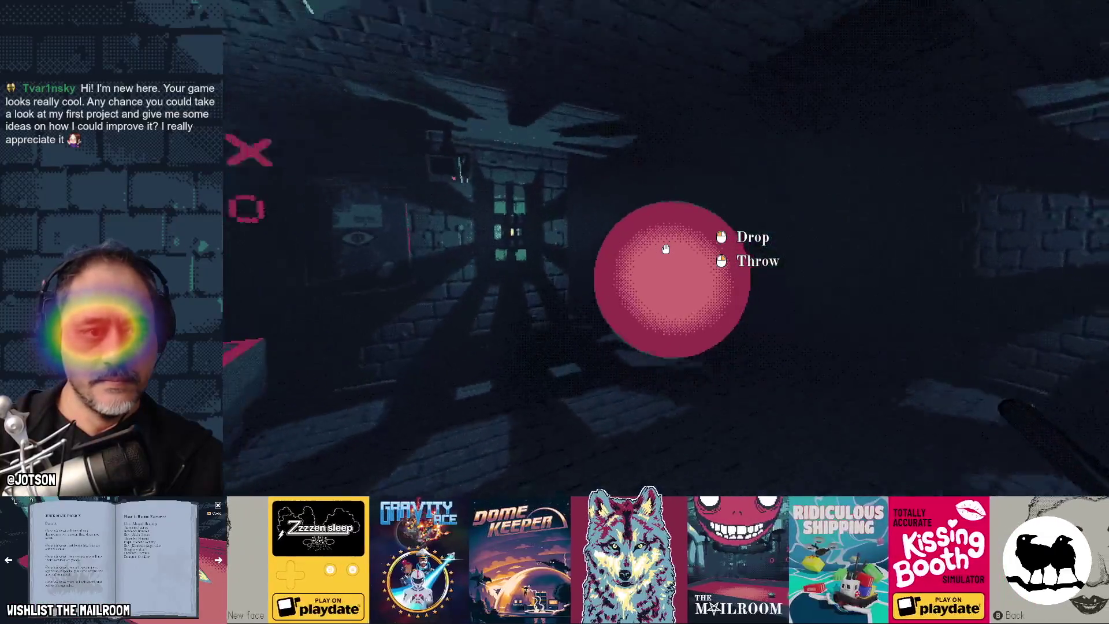
left_click(665, 249)
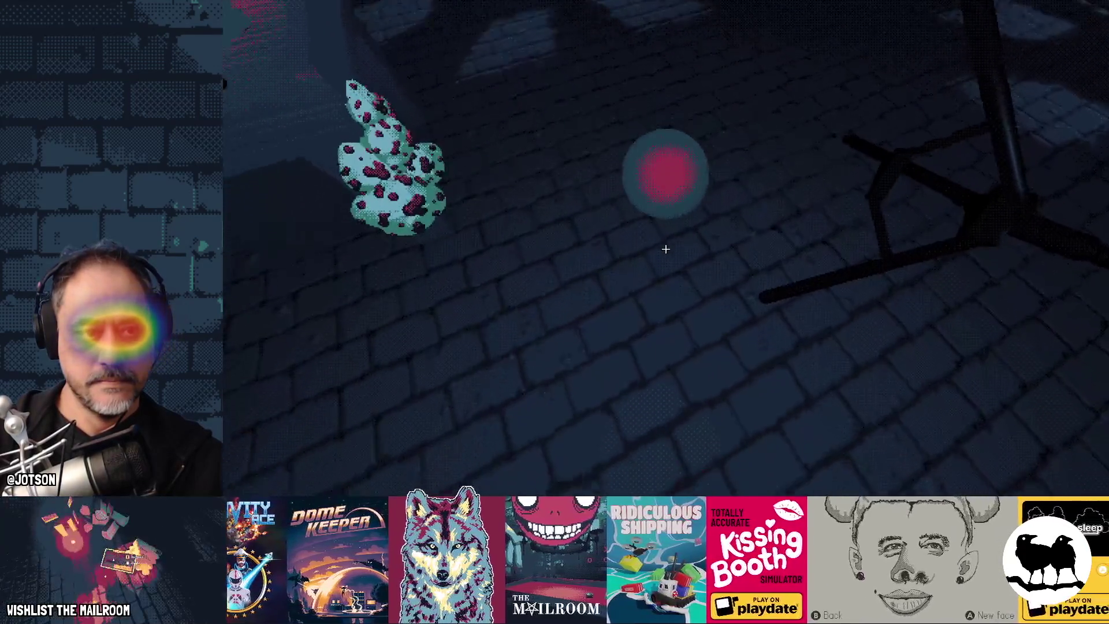
left_click(665, 249)
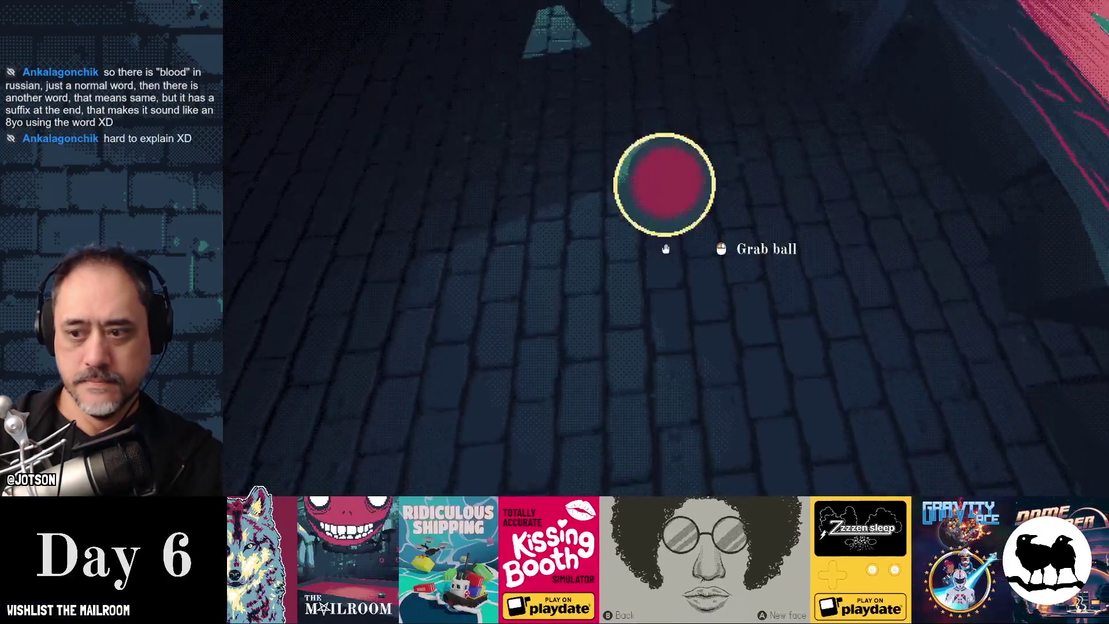
left_click(666, 248)
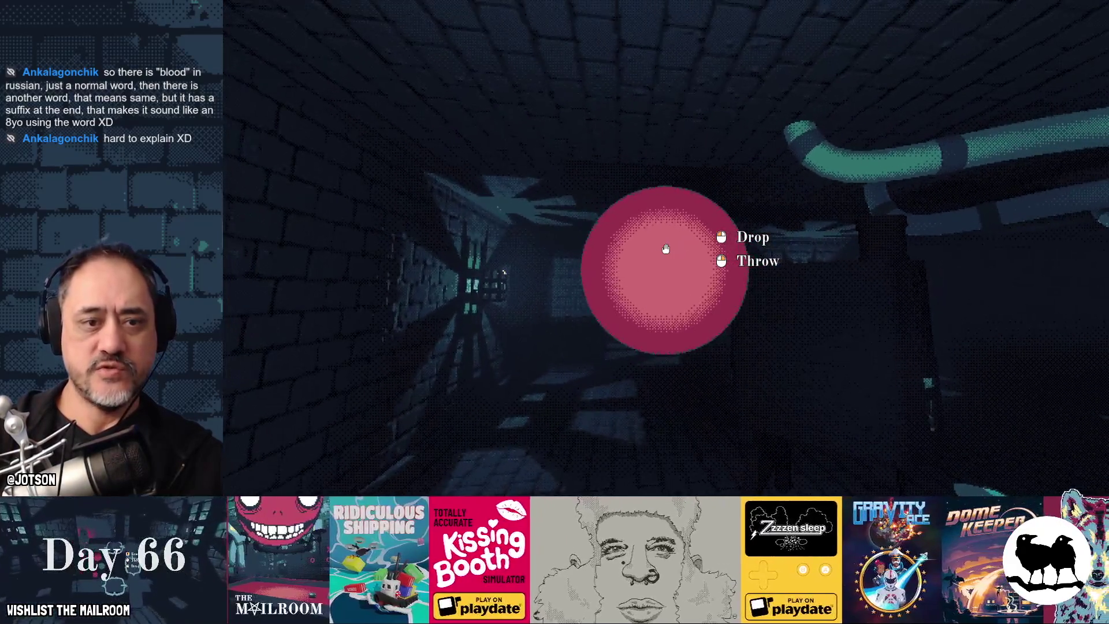
left_click(666, 249)
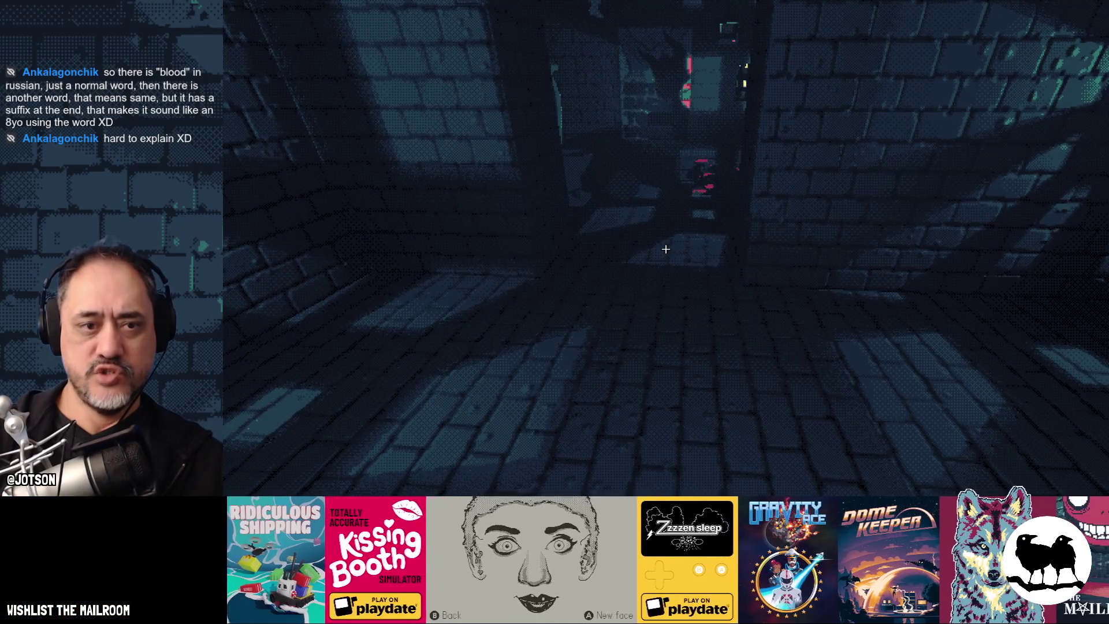
key("Escape")
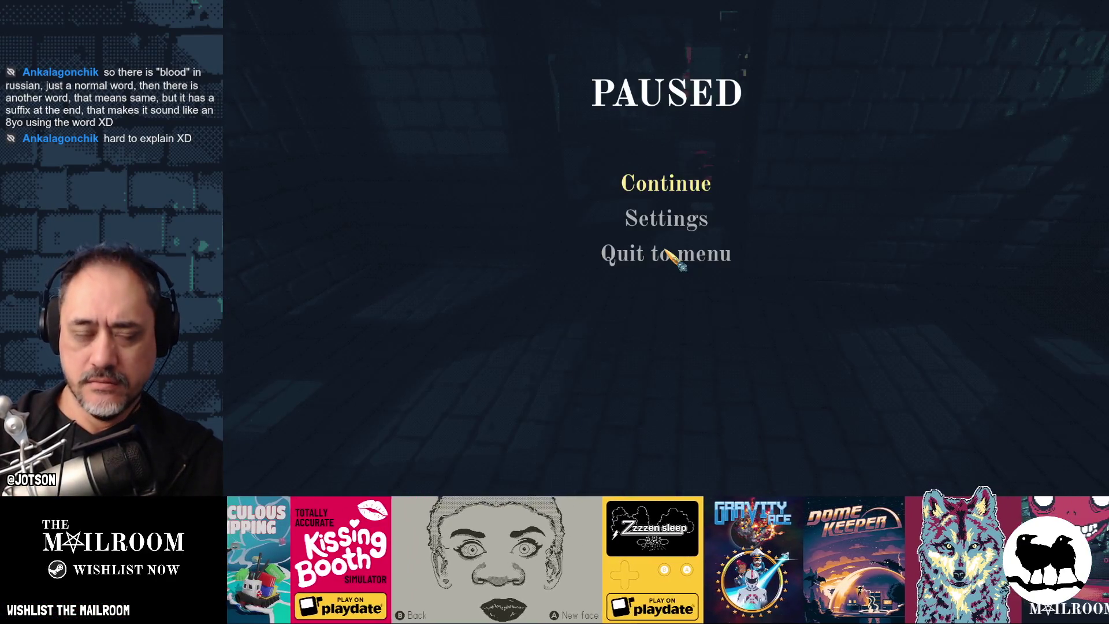
key("alt+Tab")
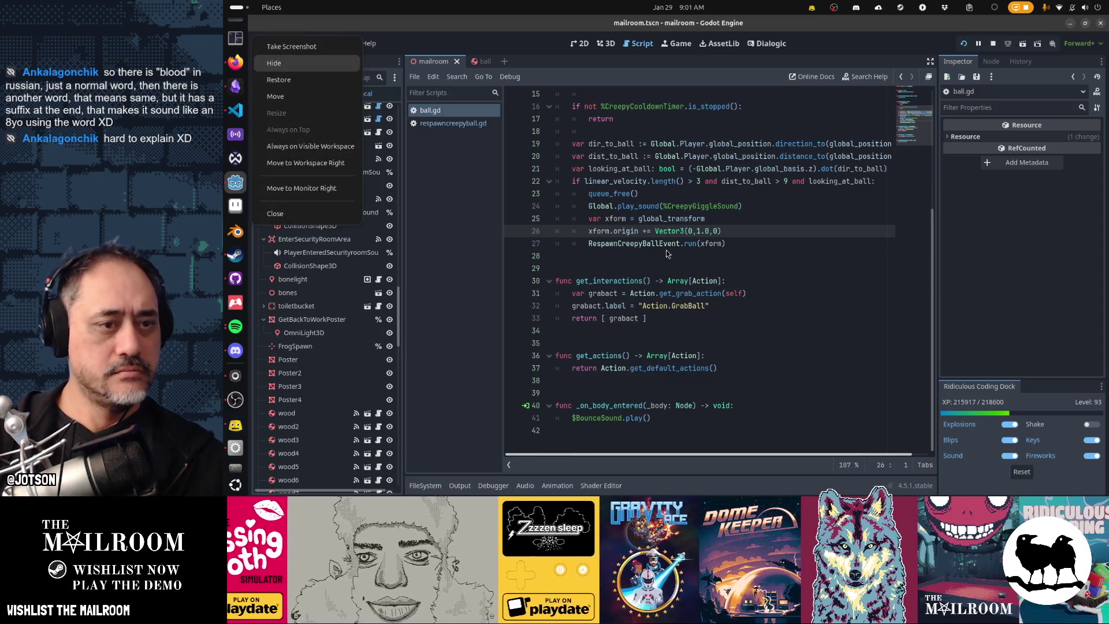
Change CreepyCooldownTimer's Wait Time in the ball scene from 5.0 to 60.0 seconds.
key("alt+Tab")
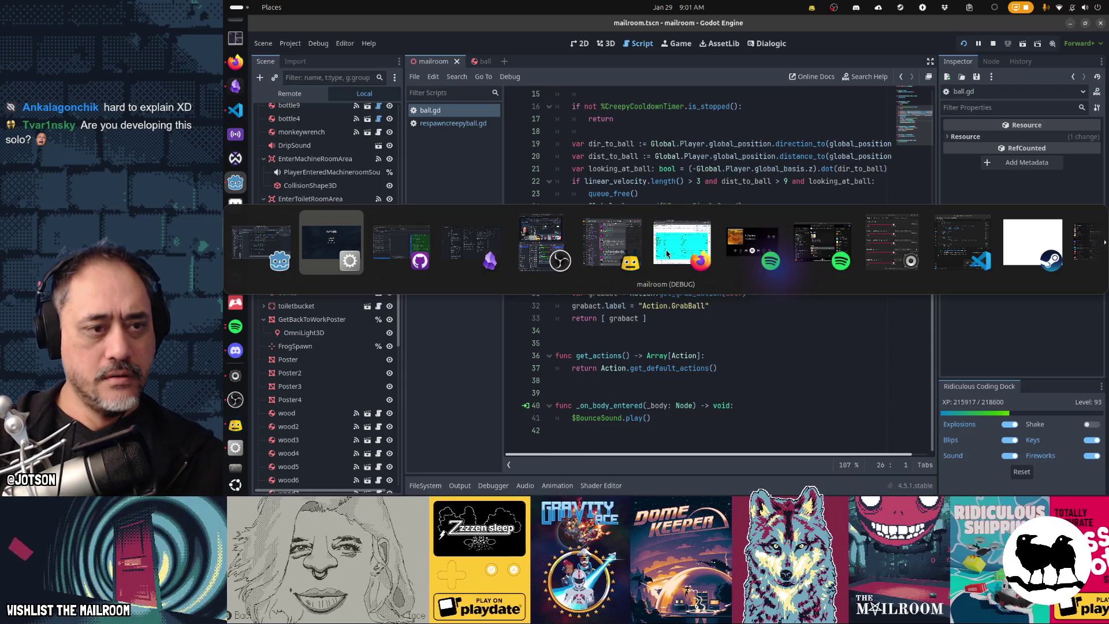
key("Escape")
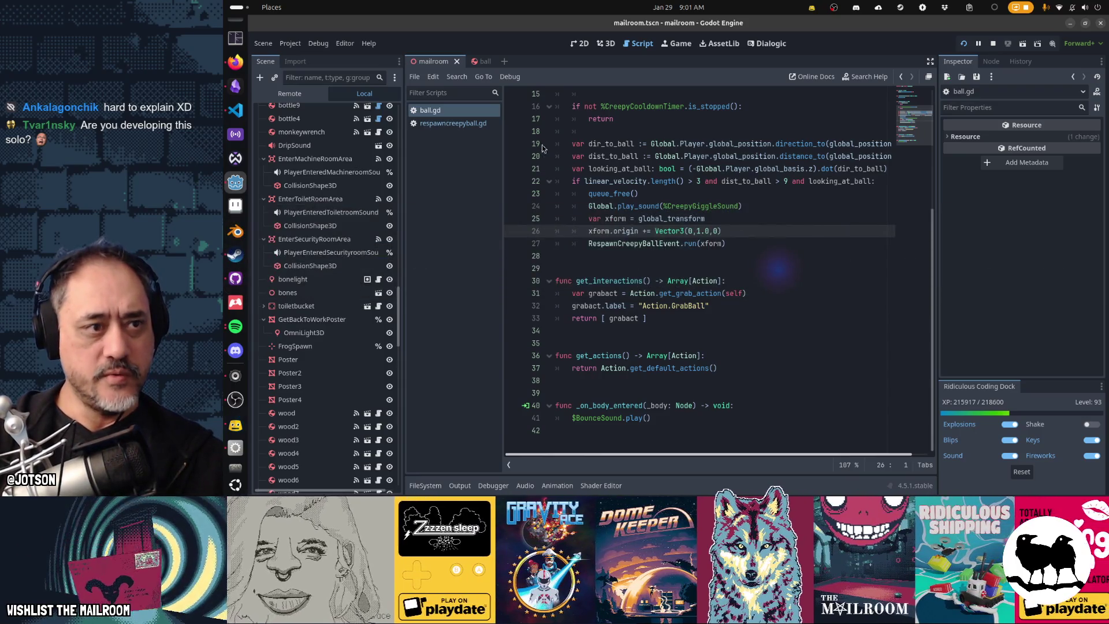
left_click(481, 61)
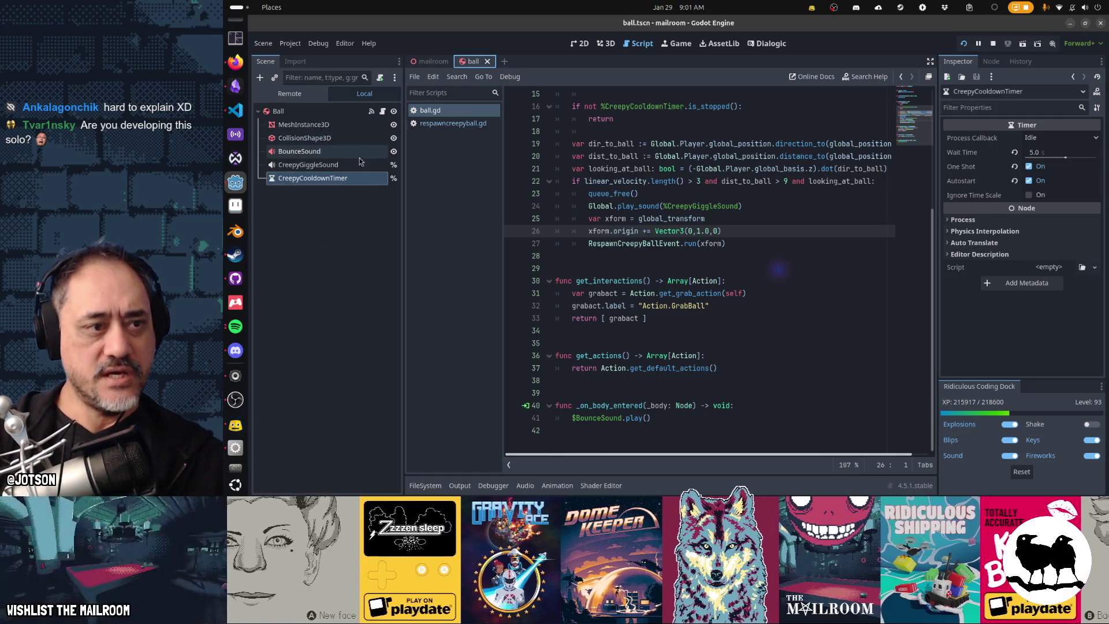
left_click(1031, 153)
type("60")
key("Return")
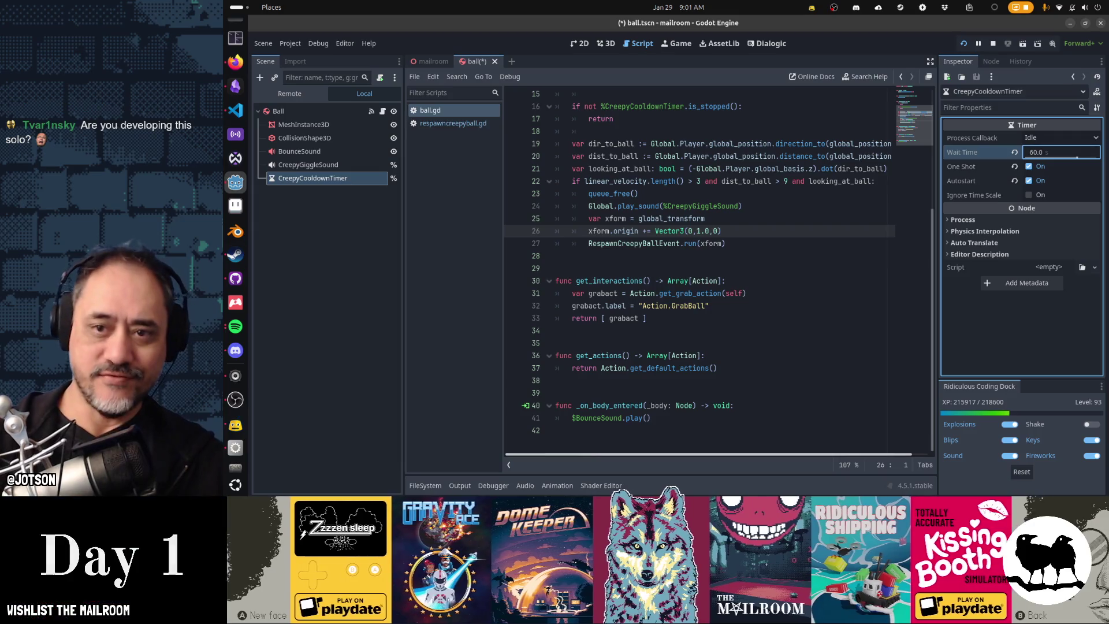
key("alt+Tab")
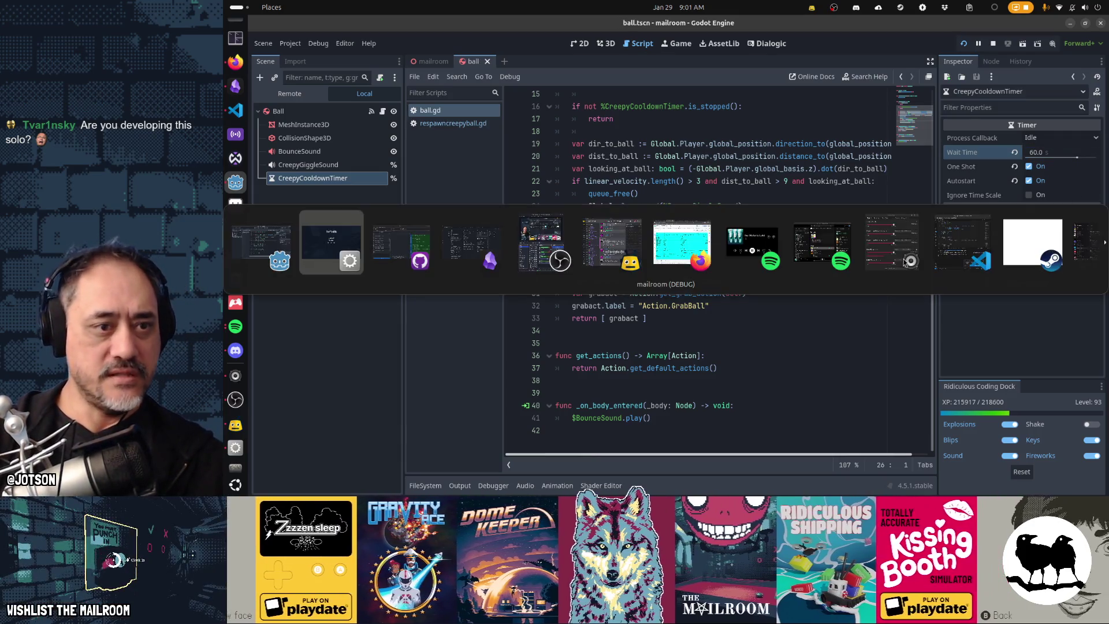
key("Tab")
key("Tab")
key("Tab")
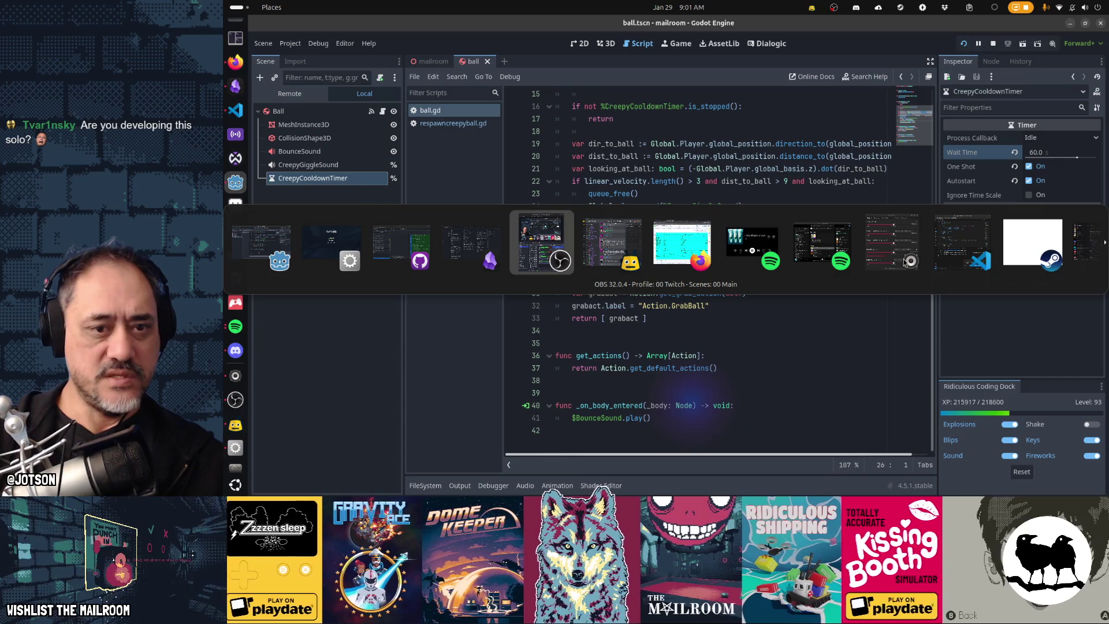
key("shift+Tab")
key("shift+Tab")
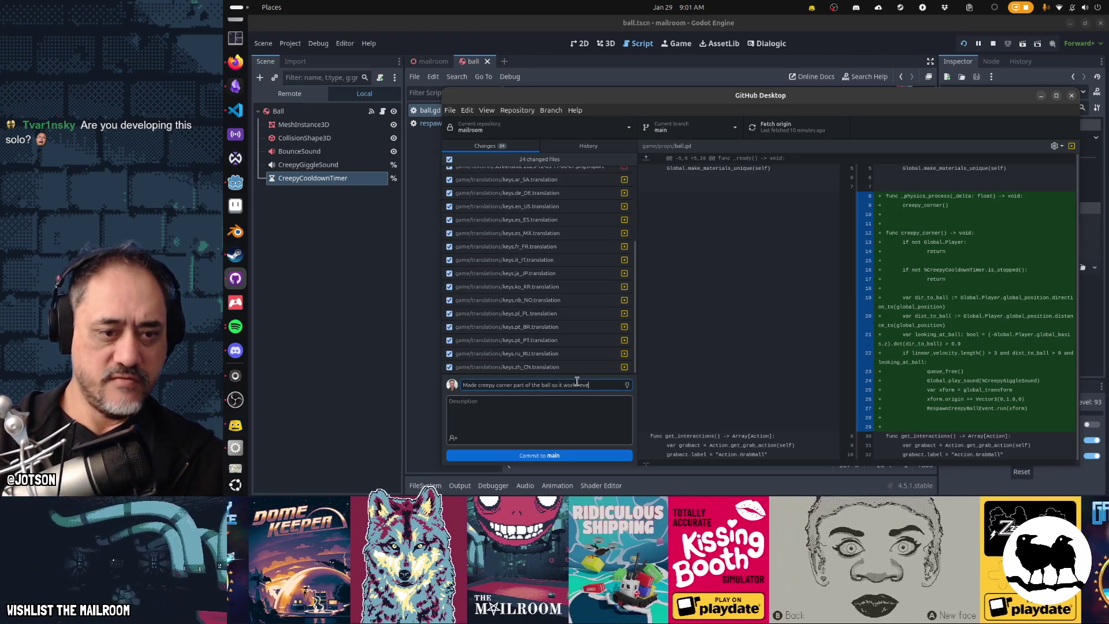
Commit the entered summary to main and switch back to Obsidian's Gamedev TODO board.
left_click(540, 456)
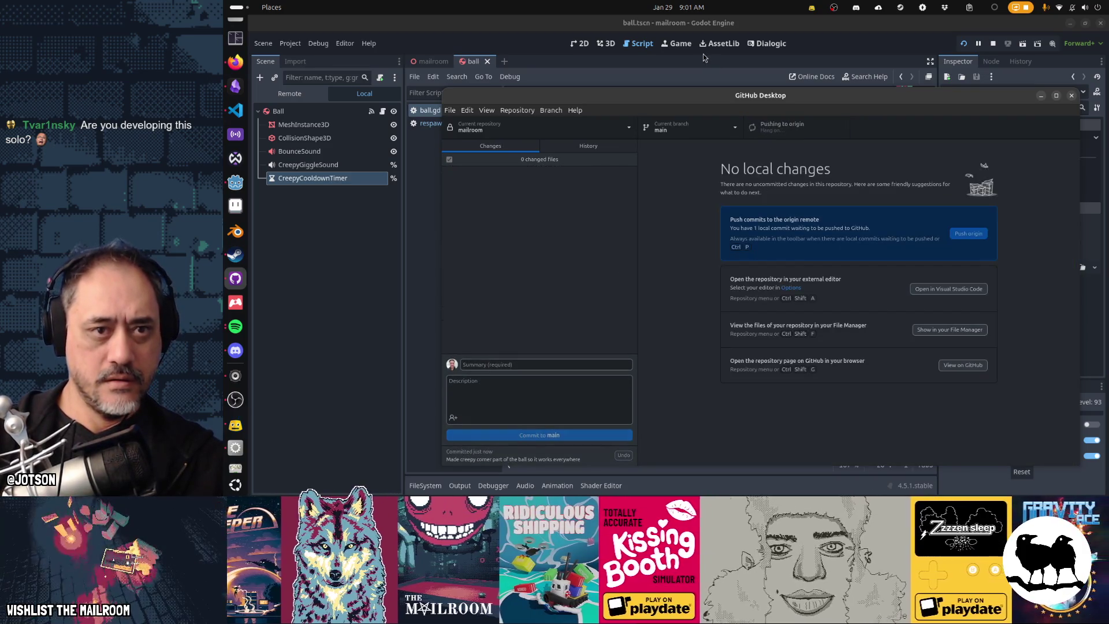
key("alt+Tab")
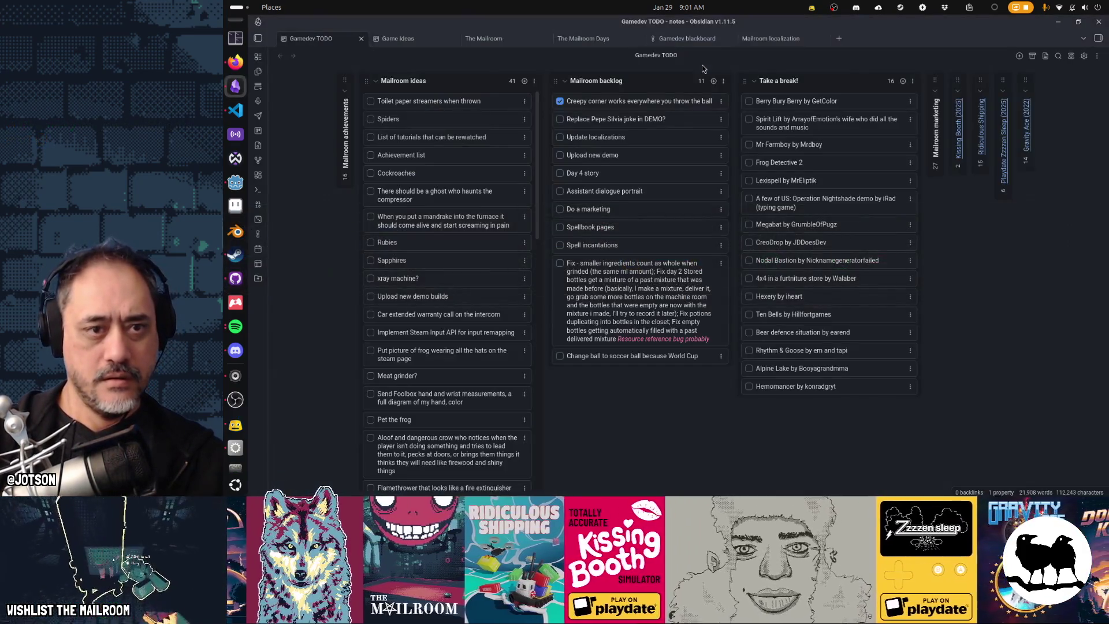